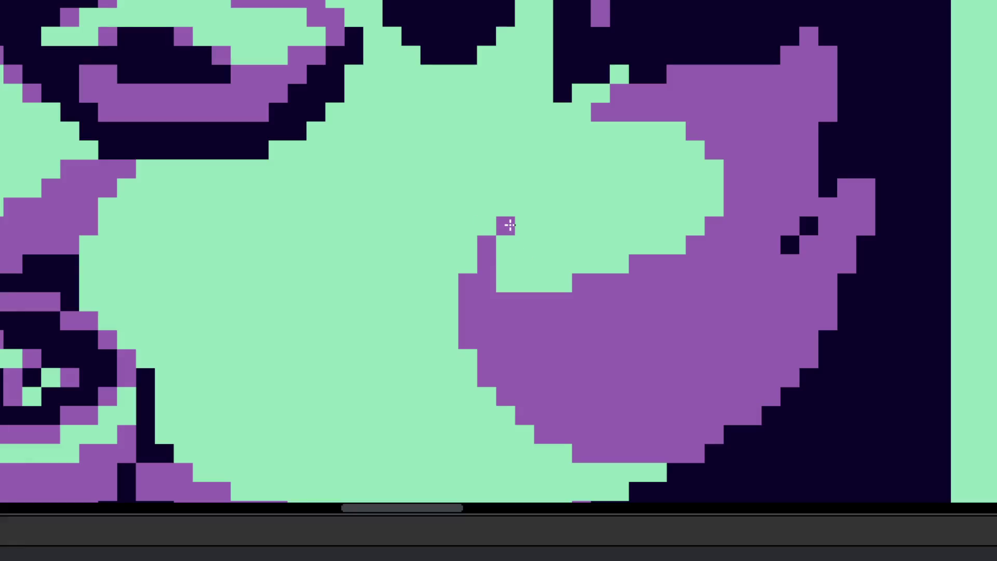
- Extend the duck's wing tip with a purple stroke and repaint some wing pixels green, undoing a stray one
{"action": "left_click_drag", "start_coordinate": [501, 245], "coordinate": [518, 208]}
{"action": "scroll", "coordinate": [518, 209], "scroll_direction": "down", "scroll_amount": 5}
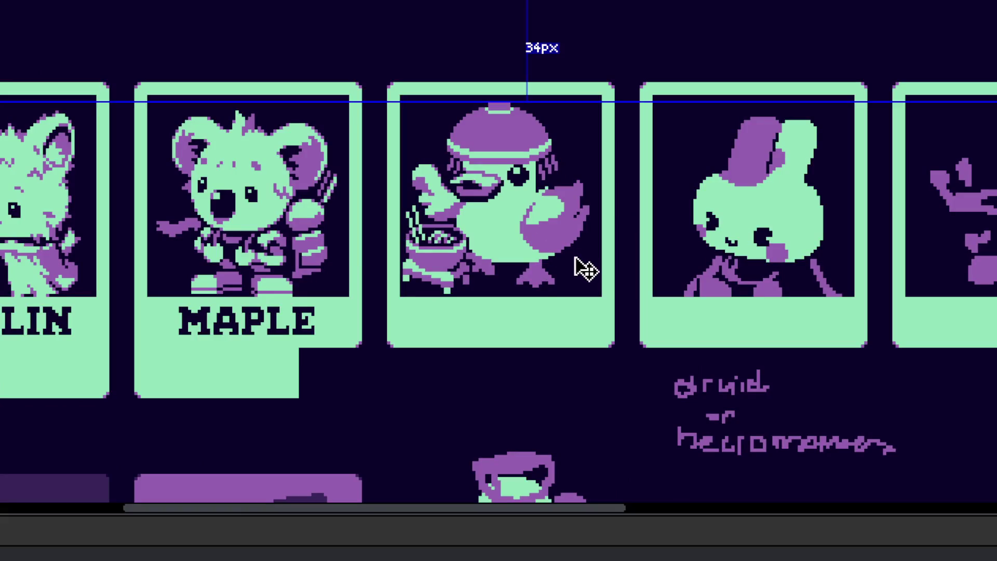
{"action": "scroll", "coordinate": [583, 287], "scroll_direction": "up", "scroll_amount": 1}
{"action": "scroll", "coordinate": [541, 220], "scroll_direction": "up", "scroll_amount": 1}
{"action": "scroll", "coordinate": [507, 256], "scroll_direction": "up", "scroll_amount": 1}
{"action": "mouse_move", "coordinate": [452, 306]}
{"action": "left_mouse_down"}
{"action": "mouse_move", "coordinate": [574, 270]}
{"action": "mouse_move", "coordinate": [609, 254]}
{"action": "mouse_move", "coordinate": [623, 229]}
{"action": "left_mouse_up"}
{"action": "scroll", "coordinate": [618, 239], "scroll_direction": "up", "scroll_amount": 2}
{"action": "mouse_move", "coordinate": [506, 213]}
{"action": "left_mouse_down"}
{"action": "mouse_move", "coordinate": [597, 249]}
{"action": "mouse_move", "coordinate": [614, 298]}
{"action": "mouse_move", "coordinate": [639, 251]}
{"action": "left_mouse_up"}
{"action": "scroll", "coordinate": [637, 298], "scroll_direction": "down", "scroll_amount": 5}
{"action": "scroll", "coordinate": [637, 299], "scroll_direction": "up", "scroll_amount": 3}
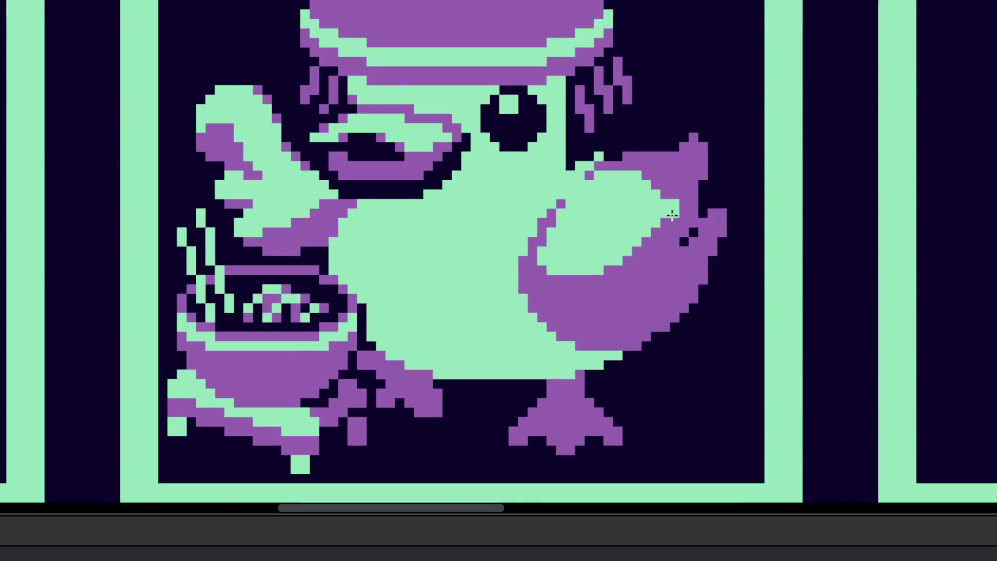
{"action": "scroll", "coordinate": [623, 275], "scroll_direction": "up", "scroll_amount": 1}
{"action": "scroll", "coordinate": [614, 251], "scroll_direction": "up", "scroll_amount": 1}
{"action": "key", "text": "ctrl+z"}
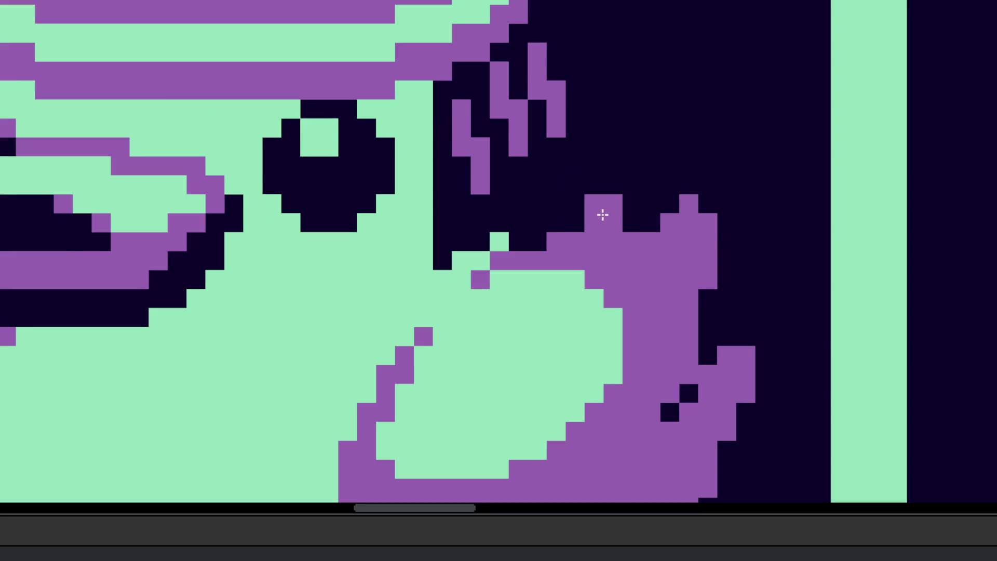
- Paint a purple down-left diagonal step above the duck's wing
{"action": "mouse_move", "coordinate": [670, 193]}
{"action": "left_mouse_down"}
{"action": "mouse_move", "coordinate": [641, 223]}
{"action": "mouse_move", "coordinate": [650, 204]}
{"action": "left_mouse_up"}
{"action": "left_click_drag", "start_coordinate": [609, 162], "coordinate": [590, 201]}
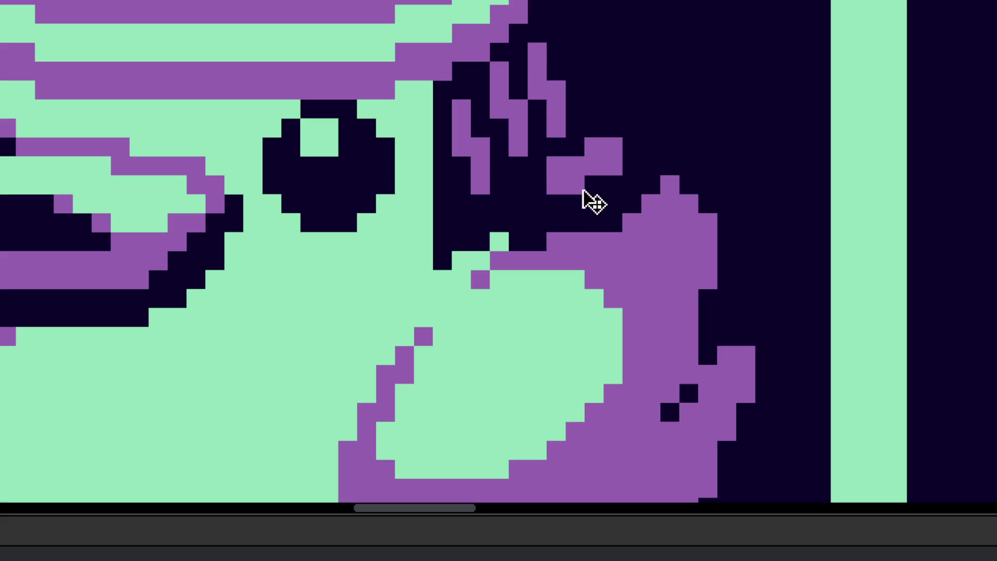
{"action": "key", "text": "ctrl+z"}
{"action": "key", "text": "ctrl+z"}
{"action": "mouse_move", "coordinate": [614, 147]}
{"action": "left_mouse_down"}
{"action": "mouse_move", "coordinate": [613, 169]}
{"action": "mouse_move", "coordinate": [558, 202]}
{"action": "mouse_move", "coordinate": [613, 183]}
{"action": "mouse_move", "coordinate": [561, 219]}
{"action": "mouse_move", "coordinate": [534, 222]}
{"action": "left_mouse_up"}
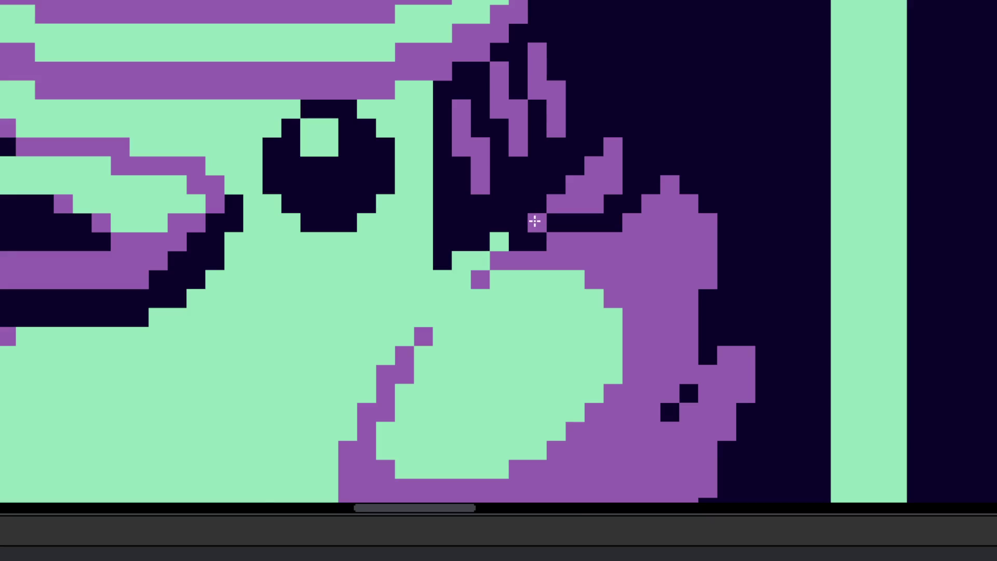
{"action": "scroll", "coordinate": [534, 222], "scroll_direction": "down", "scroll_amount": 3}
{"action": "scroll", "coordinate": [485, 241], "scroll_direction": "up", "scroll_amount": 3}
- Add a purple pixel at the wing tip and two purple rows under the wing
{"action": "left_click", "coordinate": [484, 241]}
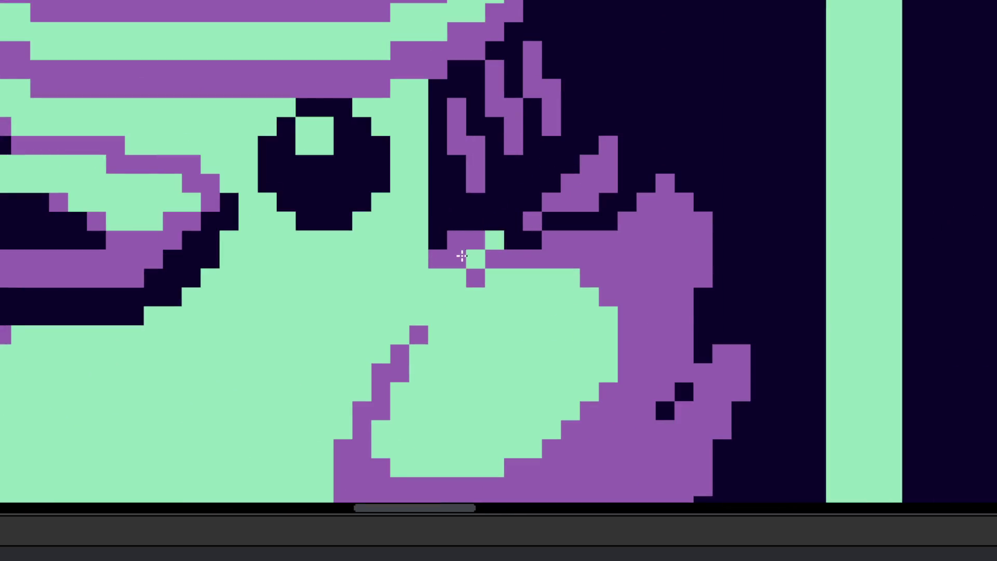
{"action": "left_click_drag", "start_coordinate": [461, 258], "coordinate": [512, 235]}
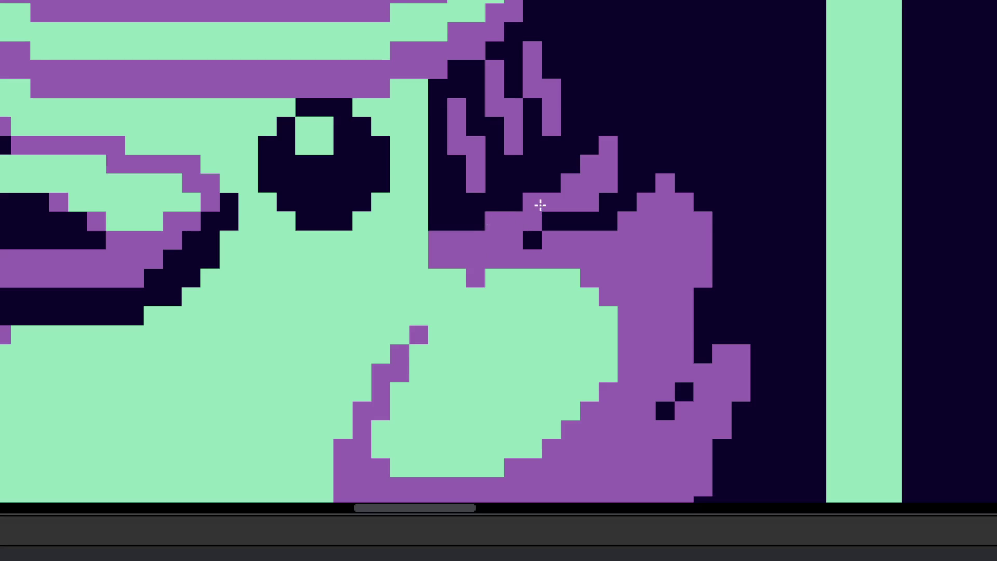
{"action": "scroll", "coordinate": [555, 233], "scroll_direction": "down", "scroll_amount": 4}
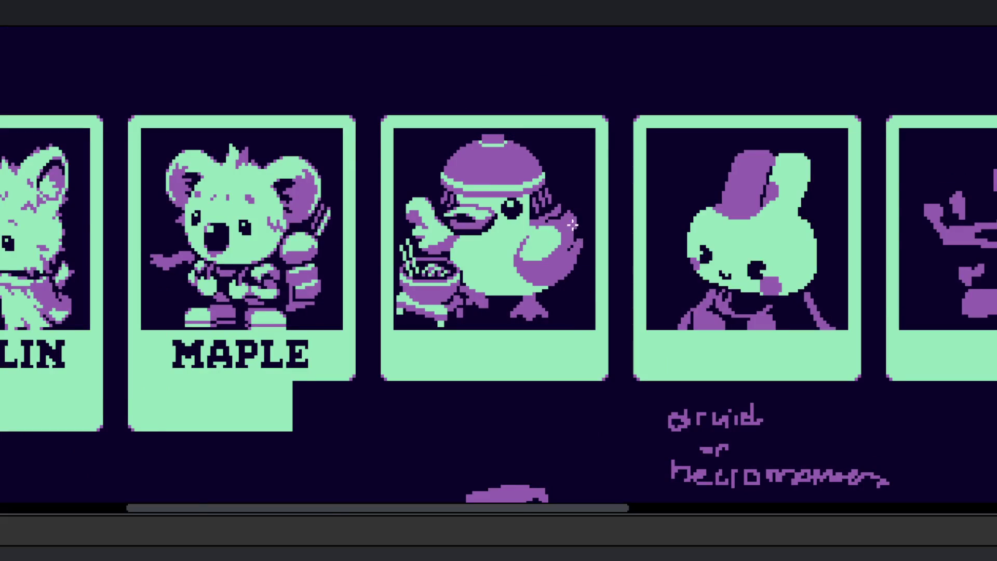
{"action": "scroll", "coordinate": [569, 222], "scroll_direction": "up", "scroll_amount": 3}
{"action": "scroll", "coordinate": [502, 211], "scroll_direction": "up", "scroll_amount": 1}
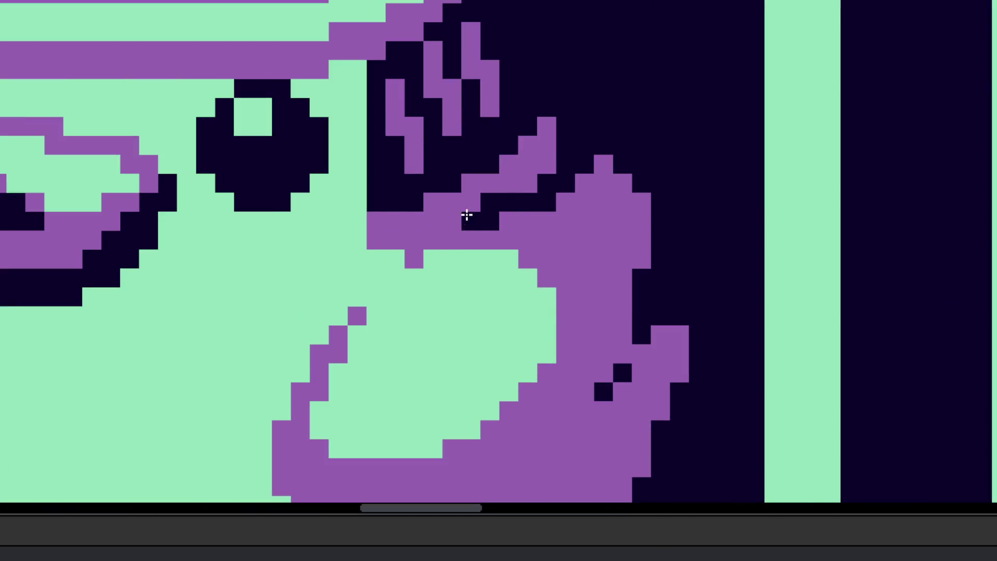
- Paint a single purple pixel on the duck's wing
{"action": "scroll", "coordinate": [464, 221], "scroll_direction": "down", "scroll_amount": 4}
{"action": "scroll", "coordinate": [479, 276], "scroll_direction": "up", "scroll_amount": 4}
{"action": "left_click", "coordinate": [426, 232]}
{"action": "scroll", "coordinate": [427, 232], "scroll_direction": "down", "scroll_amount": 4}
{"action": "scroll", "coordinate": [435, 228], "scroll_direction": "up", "scroll_amount": 3}
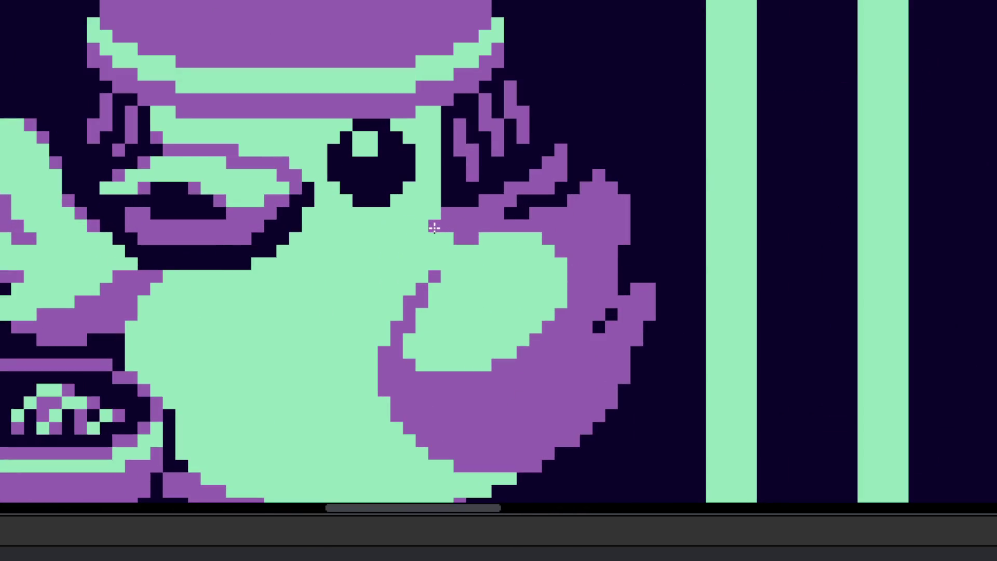
{"action": "scroll", "coordinate": [429, 229], "scroll_direction": "up", "scroll_amount": 1}
{"action": "scroll", "coordinate": [436, 195], "scroll_direction": "down", "scroll_amount": 4}
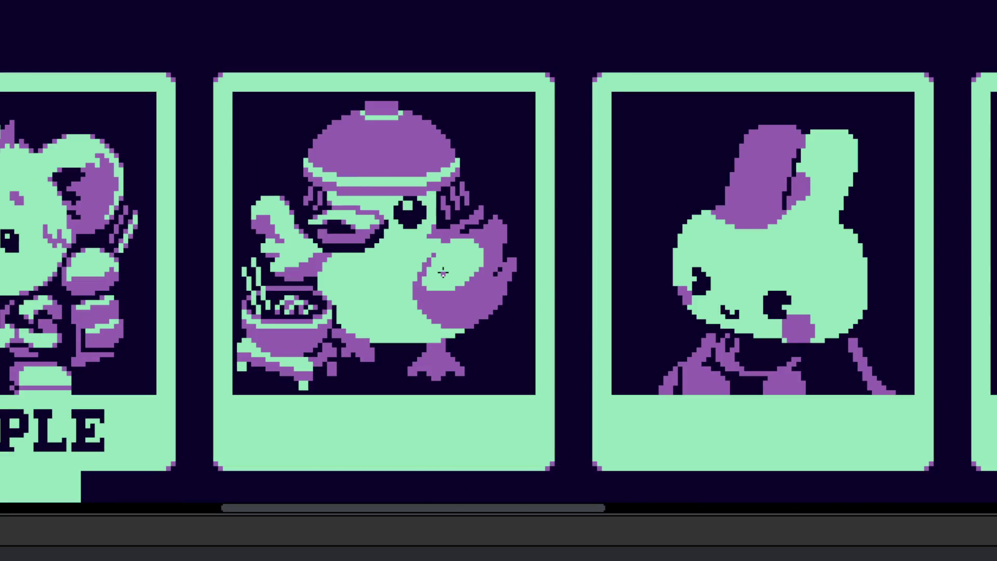
{"action": "scroll", "coordinate": [467, 270], "scroll_direction": "up", "scroll_amount": 3}
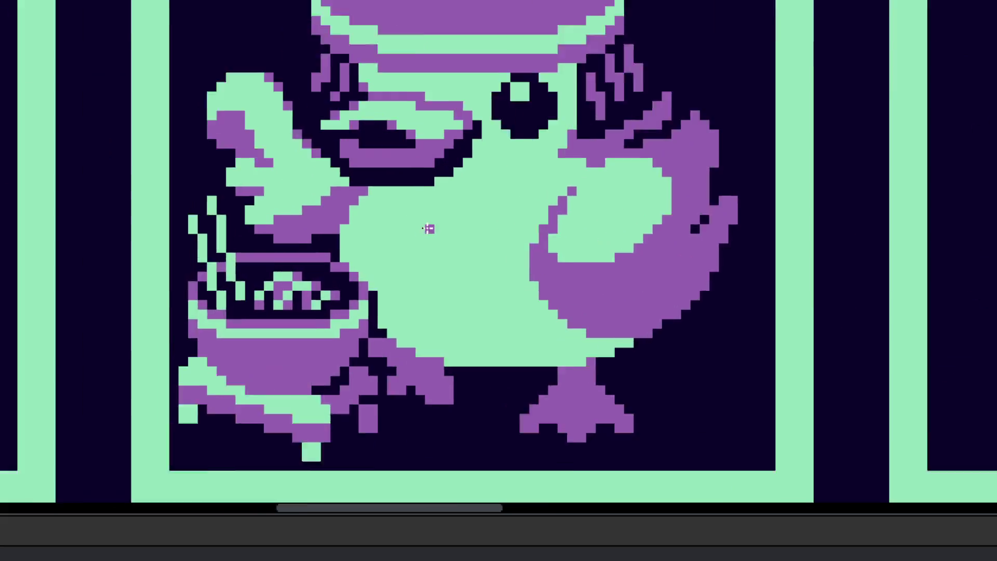
{"action": "scroll", "coordinate": [530, 293], "scroll_direction": "up", "scroll_amount": 2}
{"action": "left_click_drag", "start_coordinate": [531, 292], "coordinate": [649, 326]}
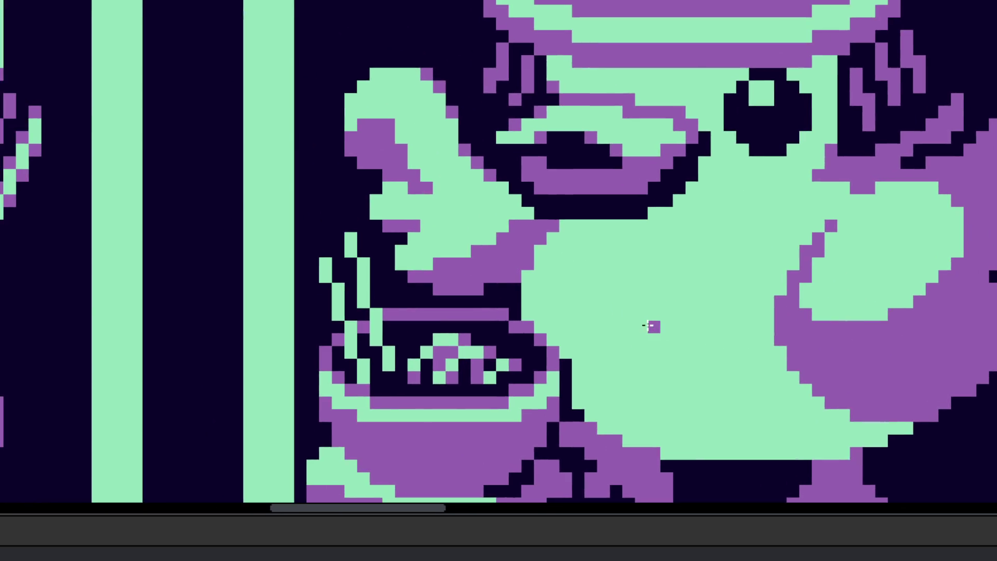
{"action": "scroll", "coordinate": [657, 326], "scroll_direction": "down", "scroll_amount": 4}
{"action": "scroll", "coordinate": [670, 371], "scroll_direction": "up", "scroll_amount": 4}
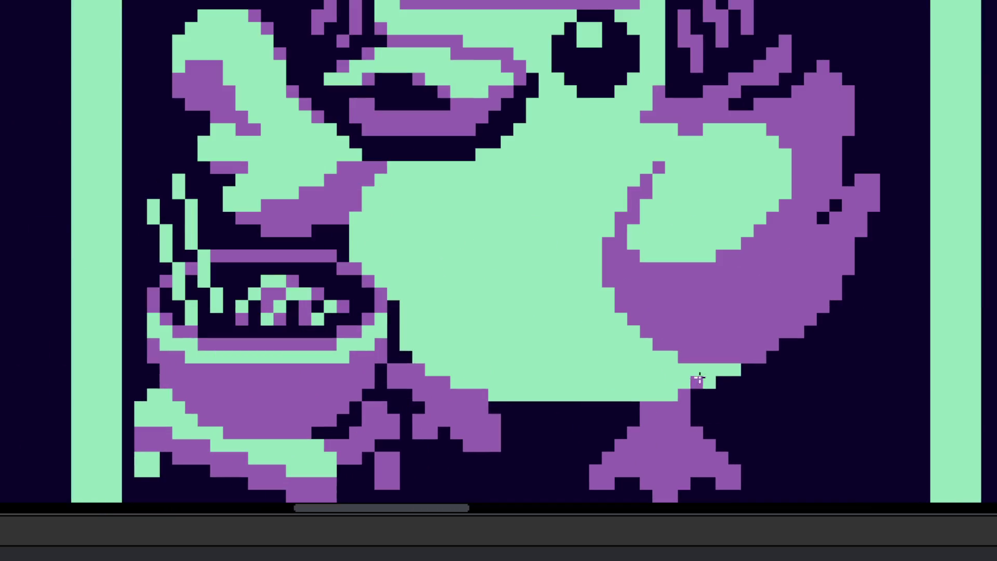
{"action": "scroll", "coordinate": [699, 379], "scroll_direction": "down", "scroll_amount": 2}
{"action": "scroll", "coordinate": [694, 364], "scroll_direction": "down", "scroll_amount": 2}
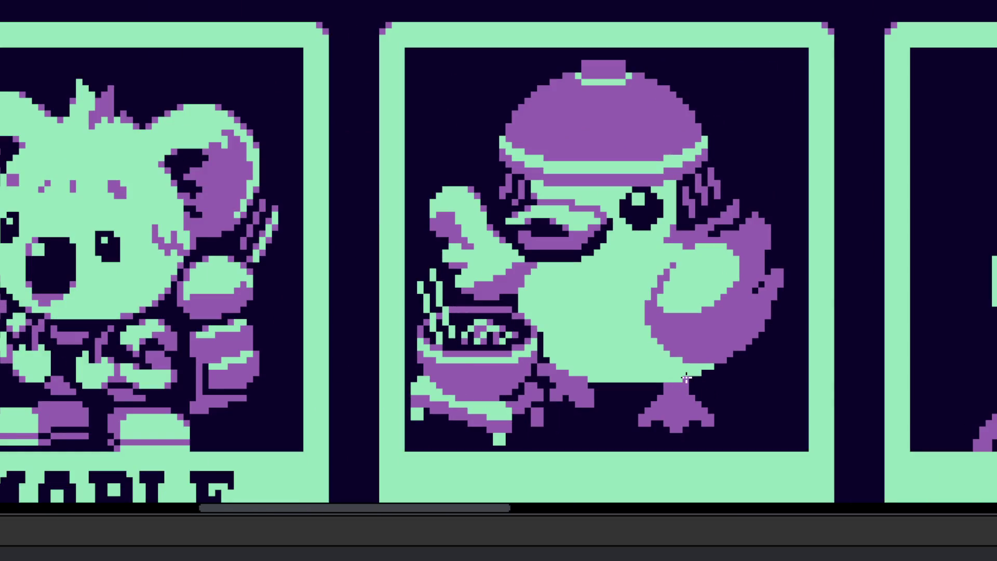
{"action": "scroll", "coordinate": [767, 330], "scroll_direction": "up", "scroll_amount": 2}
{"action": "scroll", "coordinate": [758, 262], "scroll_direction": "up", "scroll_amount": 2}
- Draw a dark diagonal feather line across the wing and dot dark pixels around it
{"action": "mouse_move", "coordinate": [731, 281]}
{"action": "left_mouse_down"}
{"action": "mouse_move", "coordinate": [761, 227]}
{"action": "mouse_move", "coordinate": [800, 215]}
{"action": "left_mouse_up"}
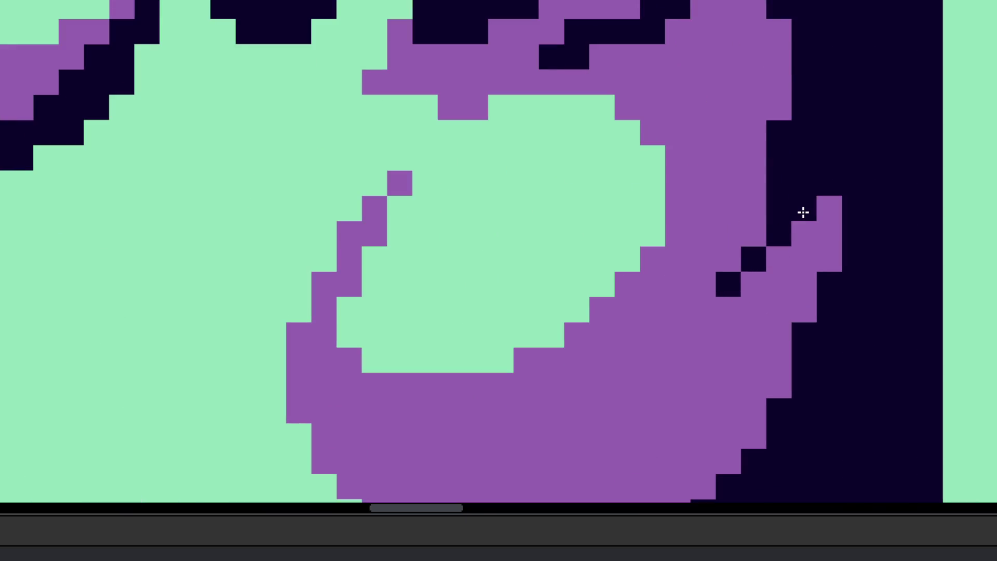
{"action": "left_click_drag", "start_coordinate": [704, 285], "coordinate": [748, 231]}
{"action": "scroll", "coordinate": [741, 278], "scroll_direction": "down", "scroll_amount": 4}
{"action": "scroll", "coordinate": [745, 265], "scroll_direction": "up", "scroll_amount": 3}
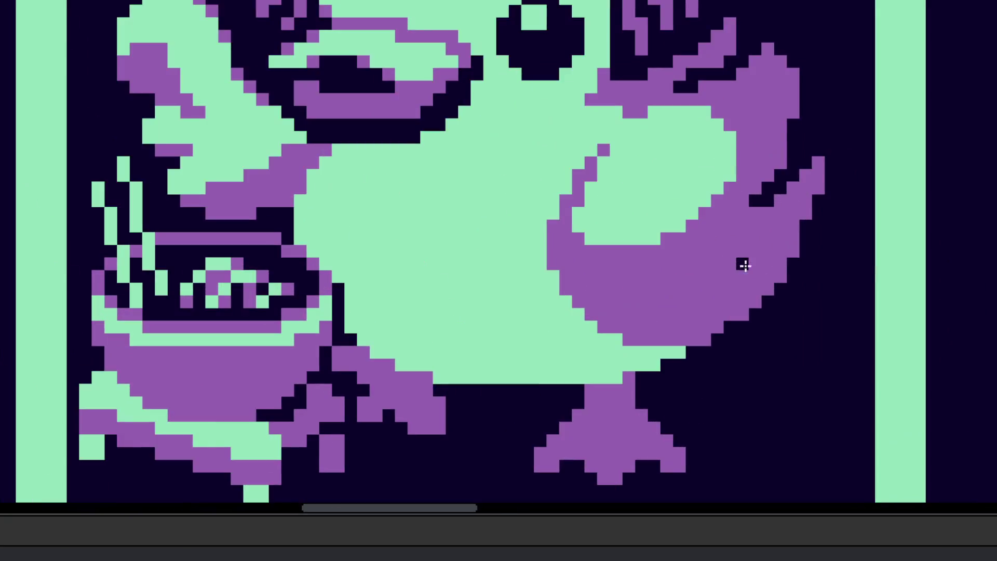
{"action": "scroll", "coordinate": [745, 265], "scroll_direction": "up", "scroll_amount": 2}
{"action": "left_click_drag", "start_coordinate": [678, 295], "coordinate": [703, 295]}
{"action": "left_click", "coordinate": [727, 275]}
{"action": "left_click", "coordinate": [718, 291]}
{"action": "left_click", "coordinate": [756, 260]}
- Add purple pixels below the duck's wing edge
{"action": "scroll", "coordinate": [757, 312], "scroll_direction": "down", "scroll_amount": 5}
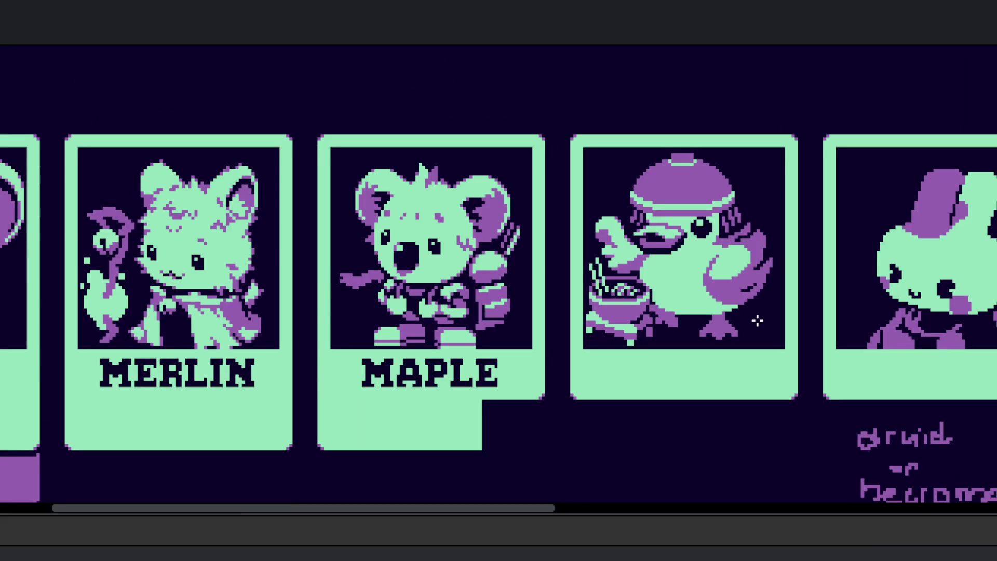
{"action": "scroll", "coordinate": [752, 316], "scroll_direction": "up", "scroll_amount": 4}
{"action": "scroll", "coordinate": [708, 319], "scroll_direction": "down", "scroll_amount": 2}
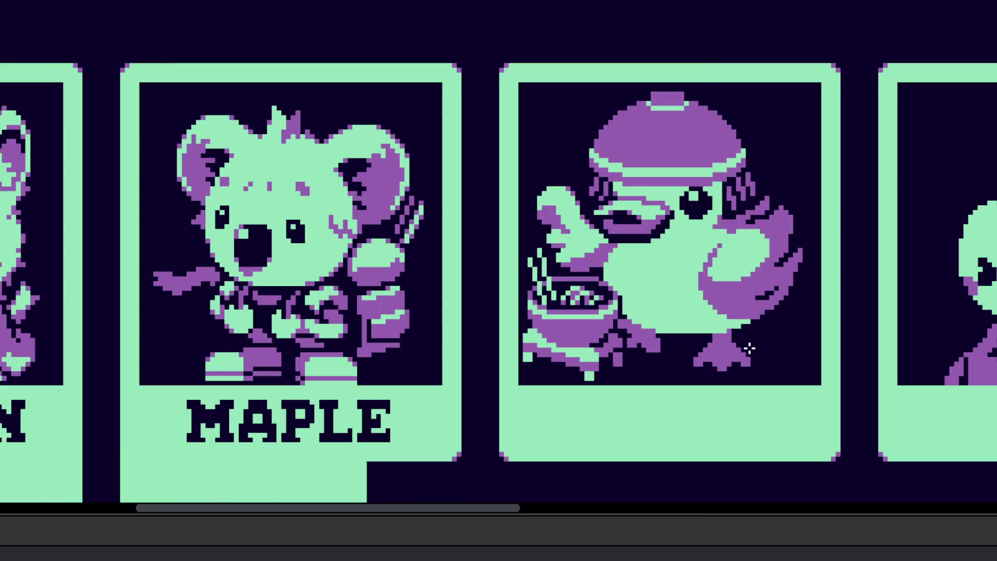
{"action": "scroll", "coordinate": [757, 348], "scroll_direction": "down", "scroll_amount": 1}
{"action": "scroll", "coordinate": [770, 290], "scroll_direction": "up", "scroll_amount": 4}
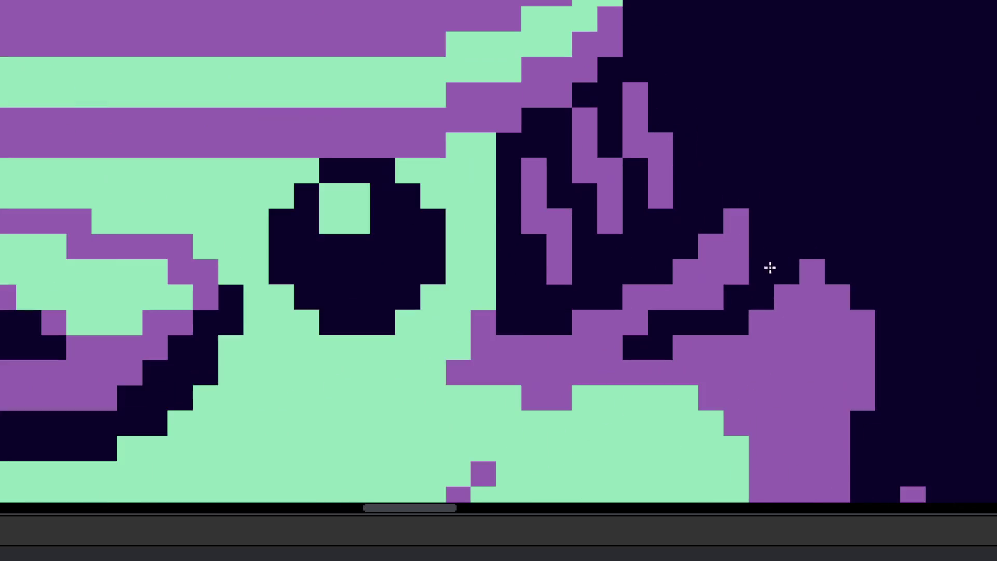
{"action": "scroll", "coordinate": [789, 303], "scroll_direction": "down", "scroll_amount": 3}
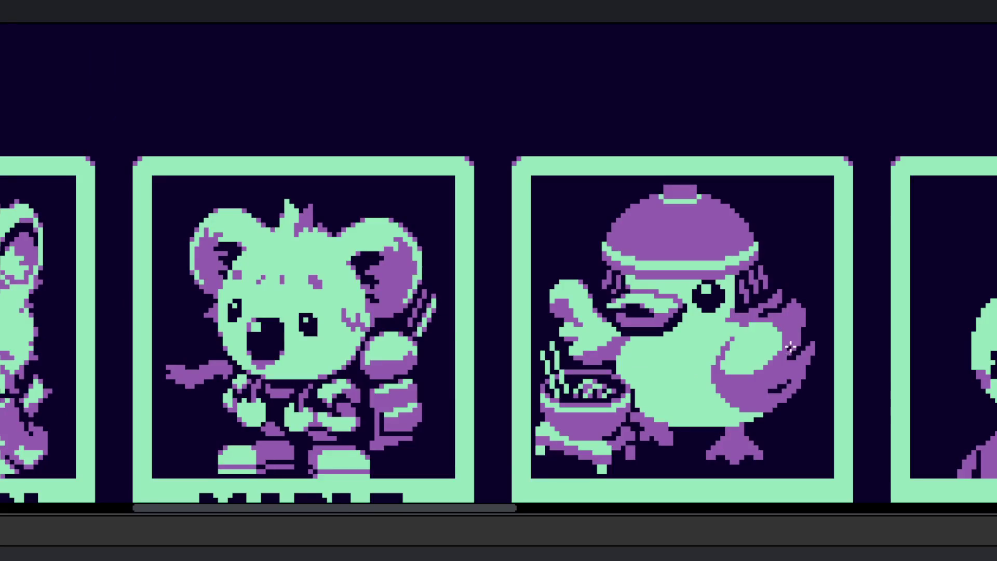
{"action": "scroll", "coordinate": [789, 311], "scroll_direction": "down", "scroll_amount": 1}
{"action": "scroll", "coordinate": [795, 332], "scroll_direction": "up", "scroll_amount": 4}
{"action": "scroll", "coordinate": [774, 347], "scroll_direction": "up", "scroll_amount": 1}
{"action": "left_click_drag", "start_coordinate": [780, 371], "coordinate": [779, 347]}
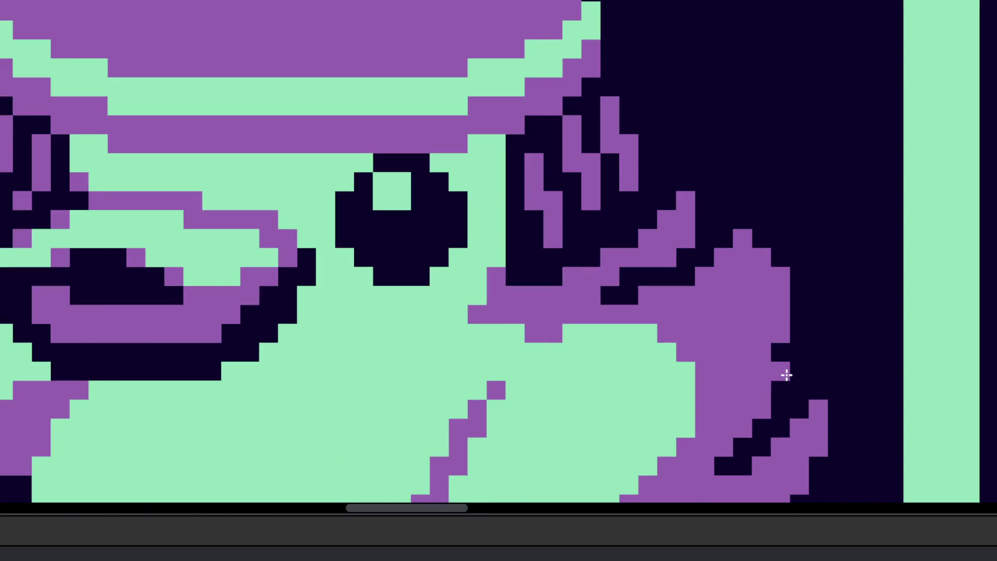
{"action": "scroll", "coordinate": [781, 276], "scroll_direction": "down", "scroll_amount": 3}
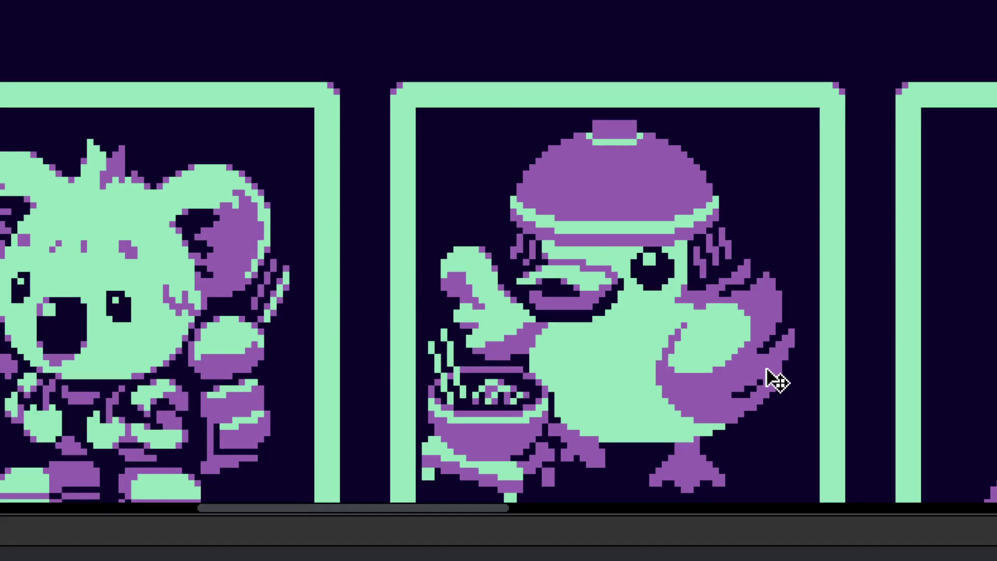
{"action": "scroll", "coordinate": [773, 383], "scroll_direction": "down", "scroll_amount": 1}
{"action": "scroll", "coordinate": [746, 305], "scroll_direction": "up", "scroll_amount": 4}
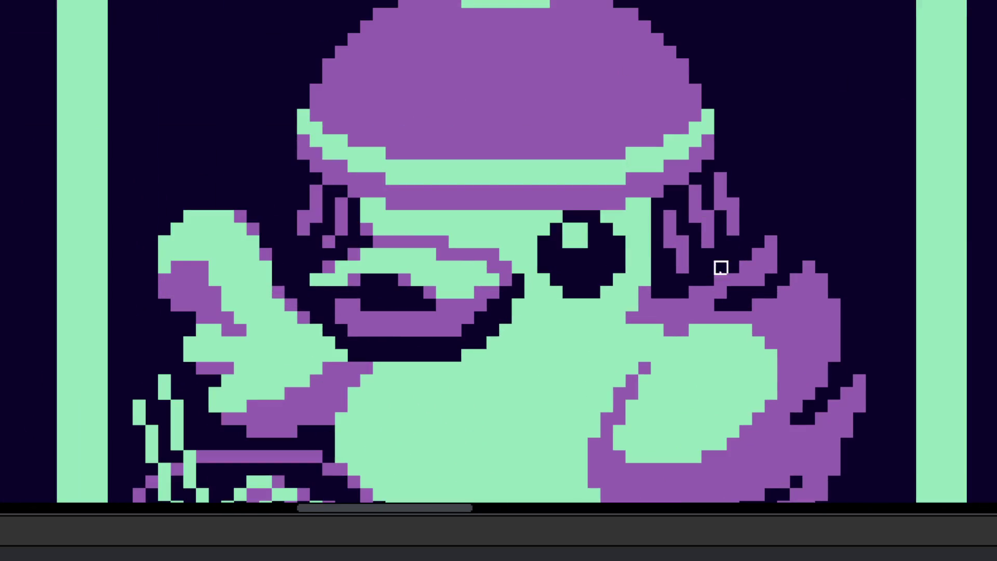
{"action": "scroll", "coordinate": [727, 267], "scroll_direction": "up", "scroll_amount": 1}
{"action": "scroll", "coordinate": [739, 311], "scroll_direction": "down", "scroll_amount": 3}
{"action": "scroll", "coordinate": [747, 364], "scroll_direction": "down", "scroll_amount": 1}
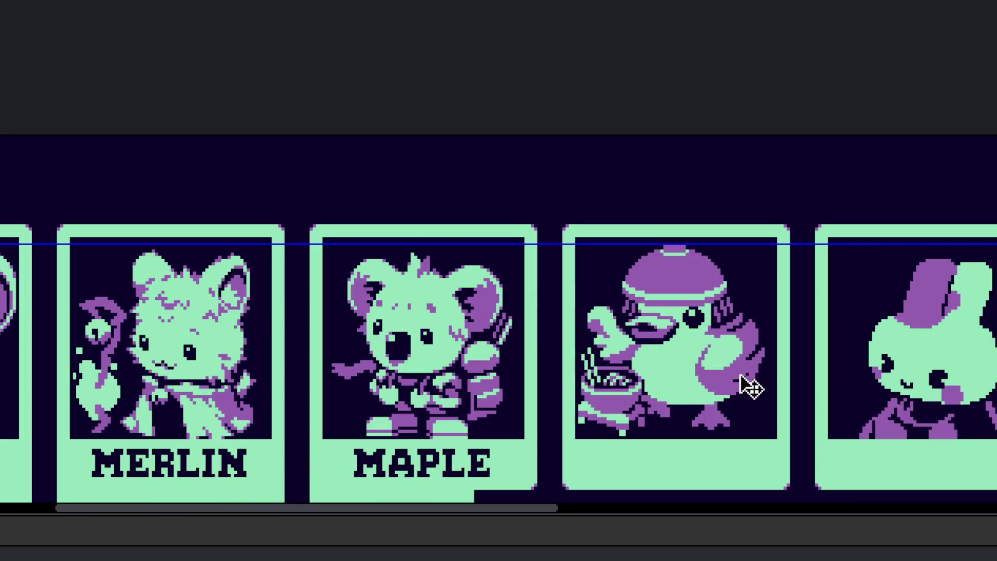
{"action": "scroll", "coordinate": [750, 412], "scroll_direction": "down", "scroll_amount": 2}
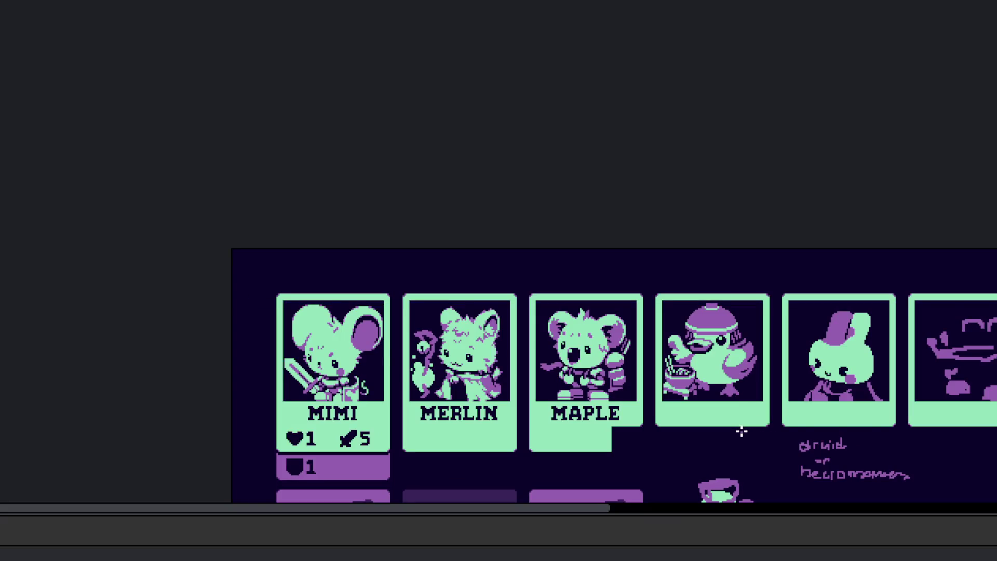
- Turn one purple wing pixel green and one dark wing pixel purple
{"action": "scroll", "coordinate": [730, 402], "scroll_direction": "up", "scroll_amount": 3}
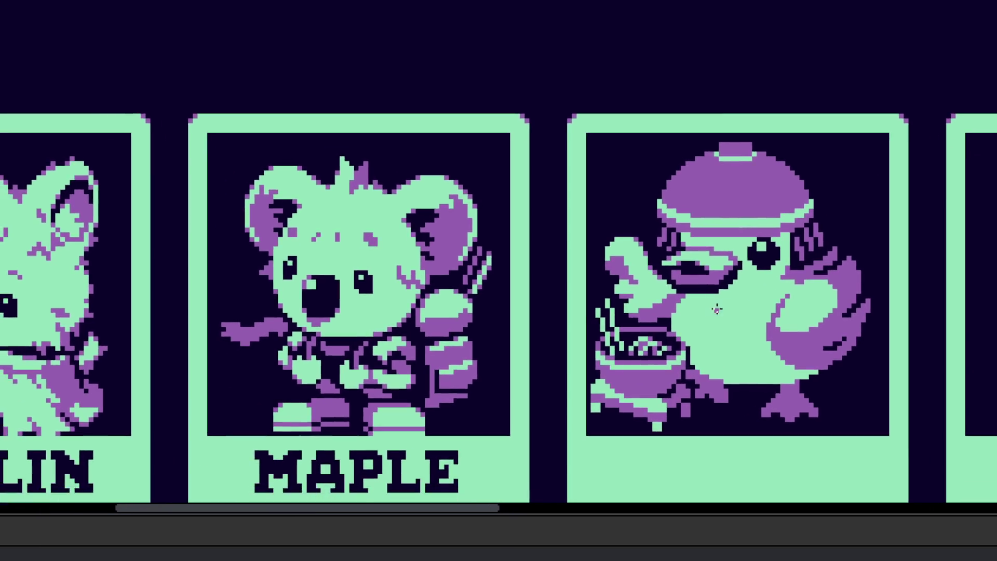
{"action": "scroll", "coordinate": [657, 289], "scroll_direction": "up", "scroll_amount": 3}
{"action": "scroll", "coordinate": [655, 260], "scroll_direction": "up", "scroll_amount": 2}
{"action": "left_click", "coordinate": [648, 243]}
{"action": "scroll", "coordinate": [659, 240], "scroll_direction": "down", "scroll_amount": 2}
{"action": "scroll", "coordinate": [658, 267], "scroll_direction": "up", "scroll_amount": 2}
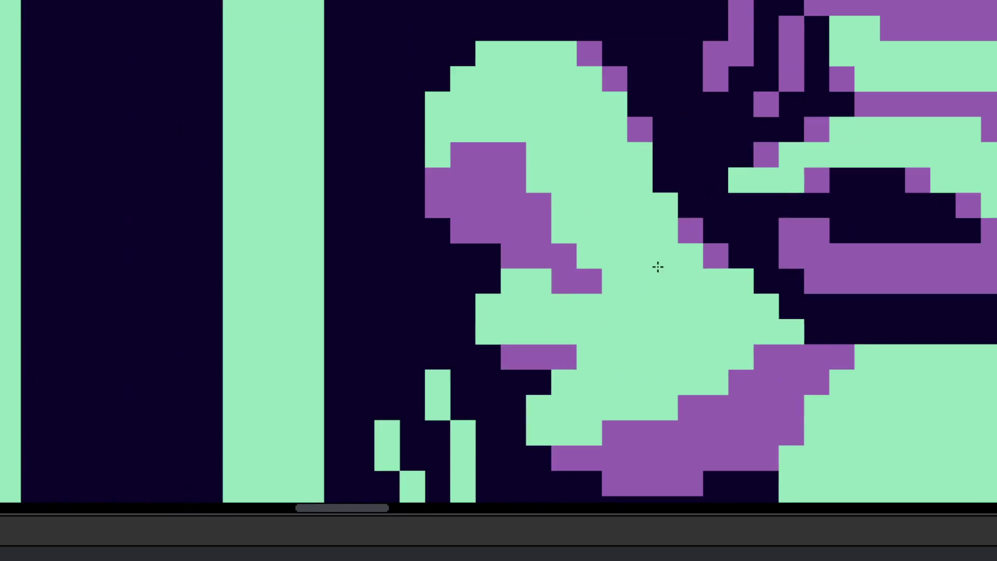
{"action": "left_click", "coordinate": [667, 180]}
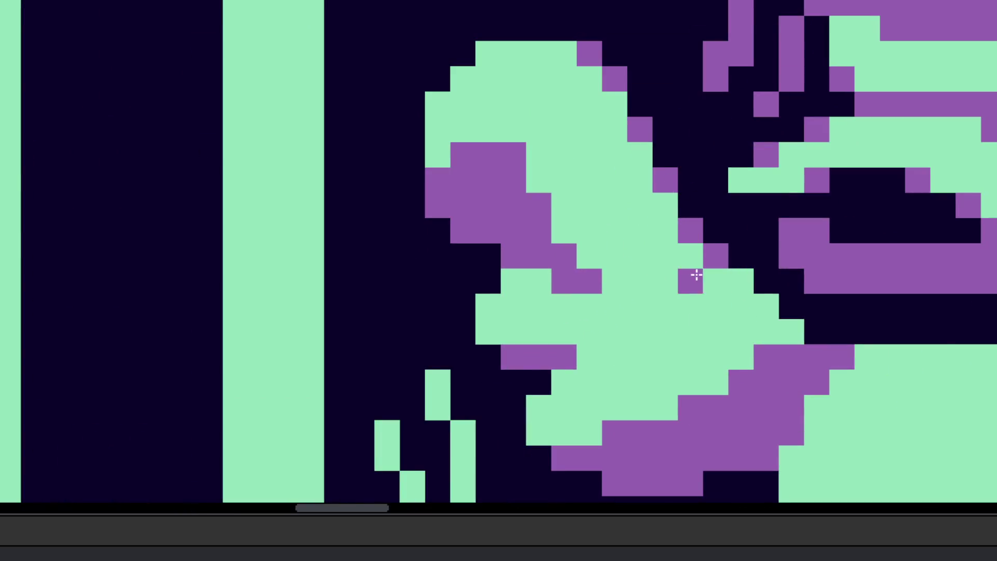
- Fill a small purple patch on the hatted bird mint, then erase the bird from its card
{"action": "scroll", "coordinate": [699, 280], "scroll_direction": "down", "scroll_amount": 2}
{"action": "scroll", "coordinate": [685, 278], "scroll_direction": "up", "scroll_amount": 3}
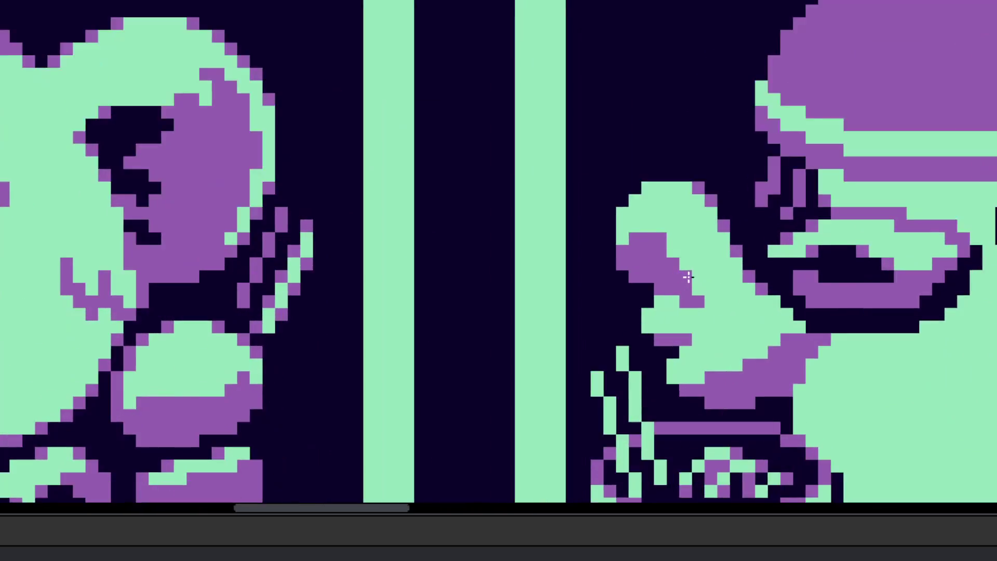
{"action": "scroll", "coordinate": [686, 241], "scroll_direction": "up", "scroll_amount": 2}
{"action": "scroll", "coordinate": [644, 233], "scroll_direction": "down", "scroll_amount": 5}
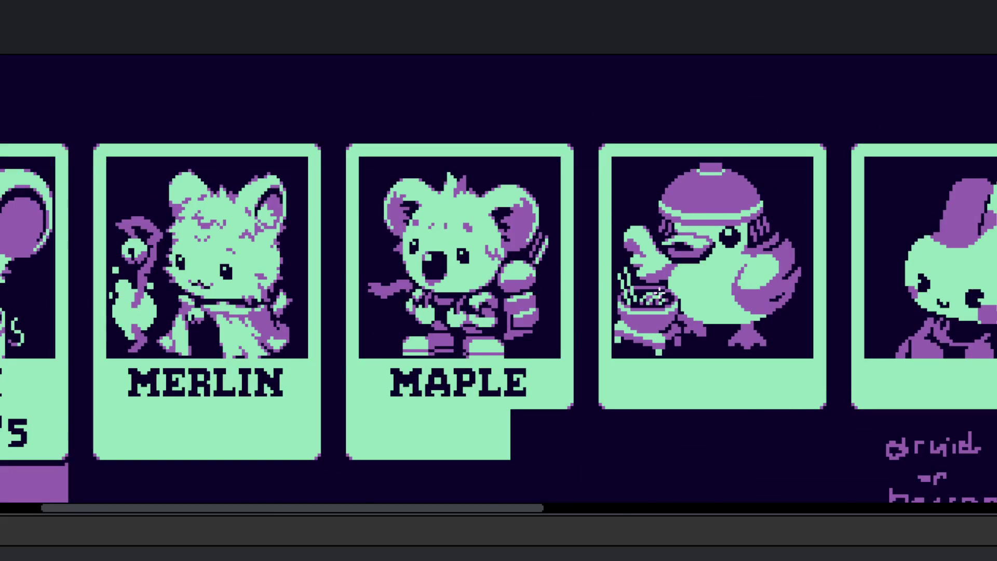
{"action": "scroll", "coordinate": [675, 320], "scroll_direction": "down", "scroll_amount": 2}
{"action": "scroll", "coordinate": [648, 285], "scroll_direction": "up", "scroll_amount": 2}
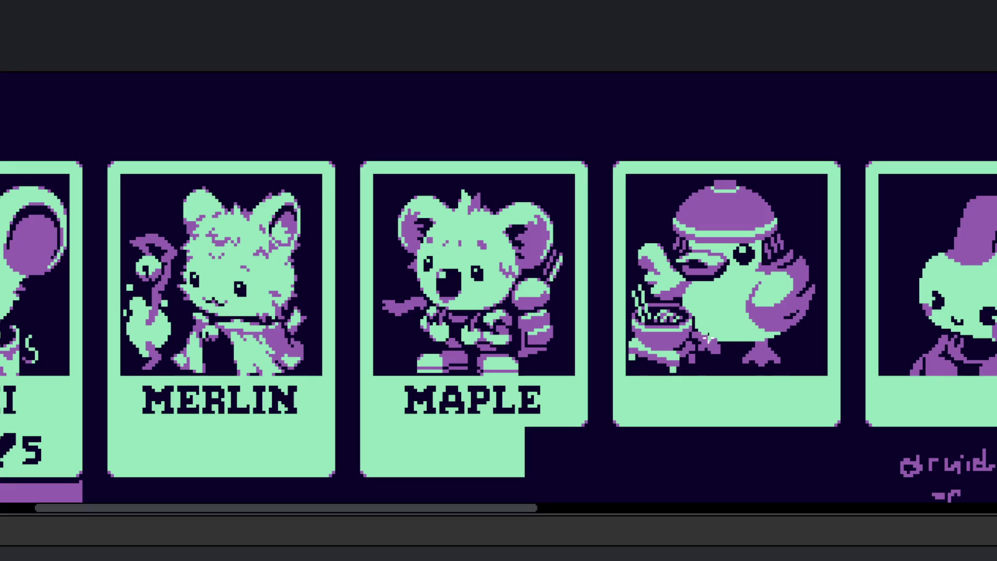
{"action": "scroll", "coordinate": [671, 309], "scroll_direction": "up", "scroll_amount": 1}
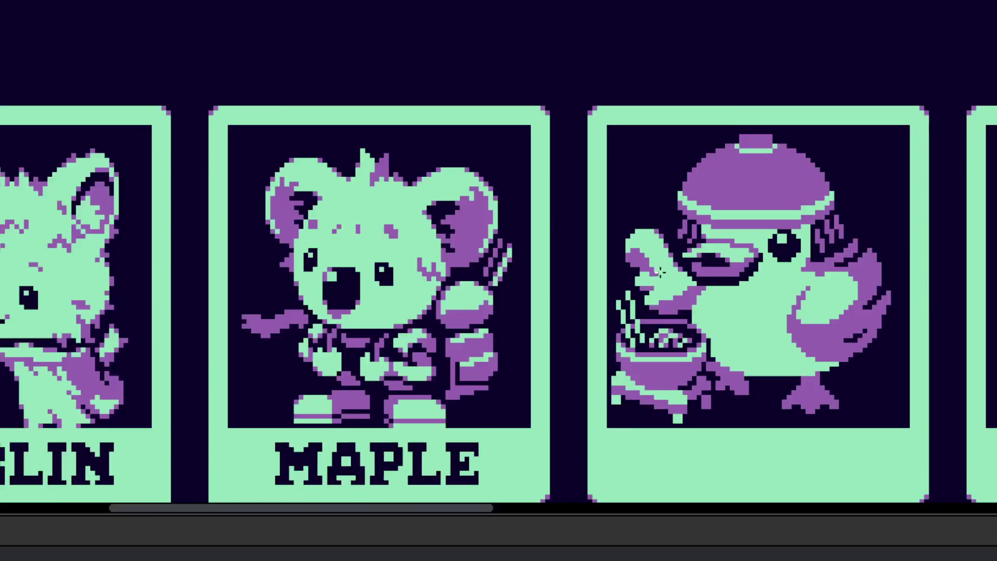
{"action": "scroll", "coordinate": [665, 290], "scroll_direction": "up", "scroll_amount": 1}
{"action": "scroll", "coordinate": [657, 244], "scroll_direction": "up", "scroll_amount": 1}
{"action": "left_click", "coordinate": [648, 307]}
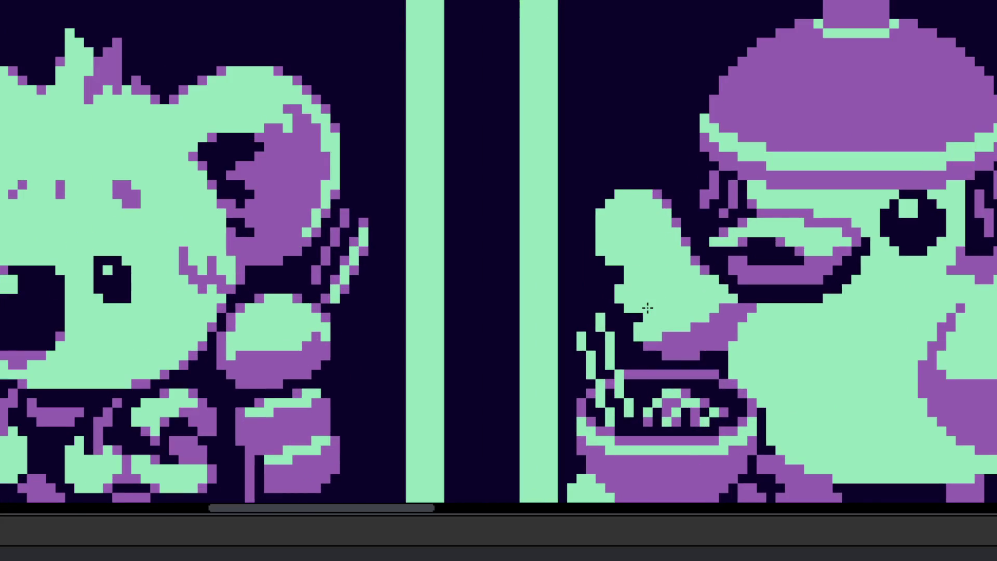
{"action": "scroll", "coordinate": [643, 307], "scroll_direction": "down", "scroll_amount": 2}
{"action": "scroll", "coordinate": [665, 327], "scroll_direction": "down", "scroll_amount": 1}
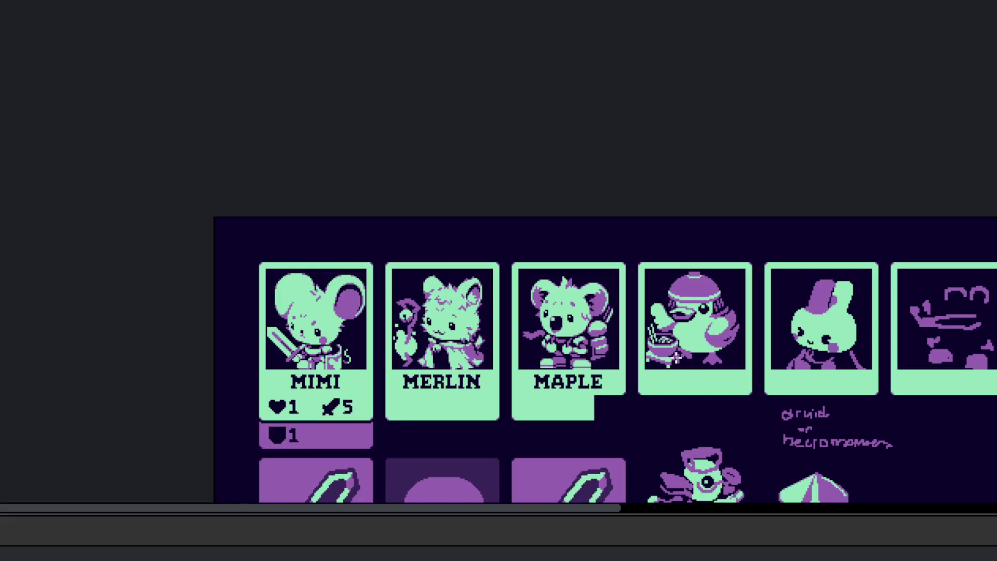
{"action": "scroll", "coordinate": [675, 356], "scroll_direction": "up", "scroll_amount": 4}
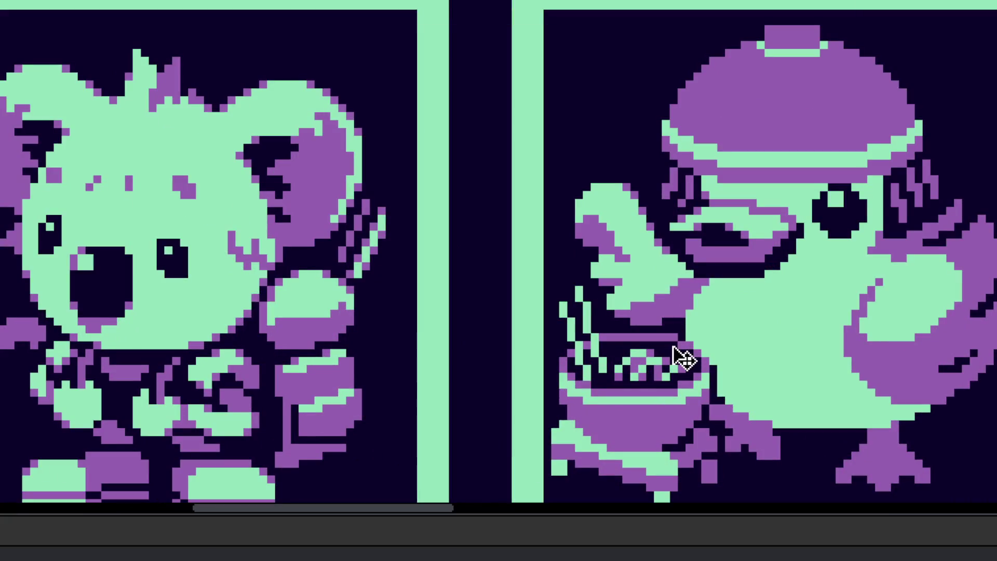
{"action": "scroll", "coordinate": [625, 236], "scroll_direction": "left", "scroll_amount": 2}
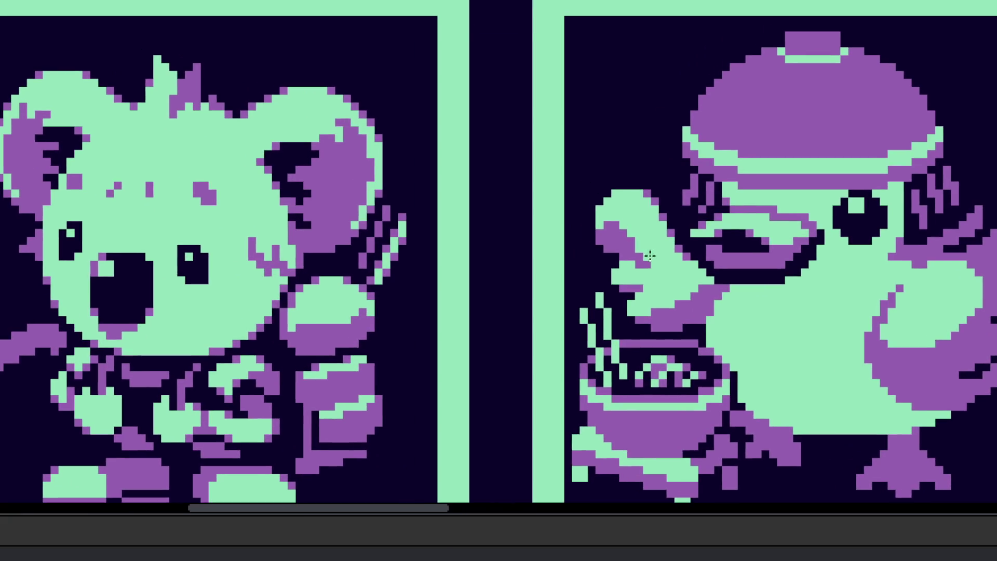
{"action": "scroll", "coordinate": [613, 335], "scroll_direction": "right", "scroll_amount": 2}
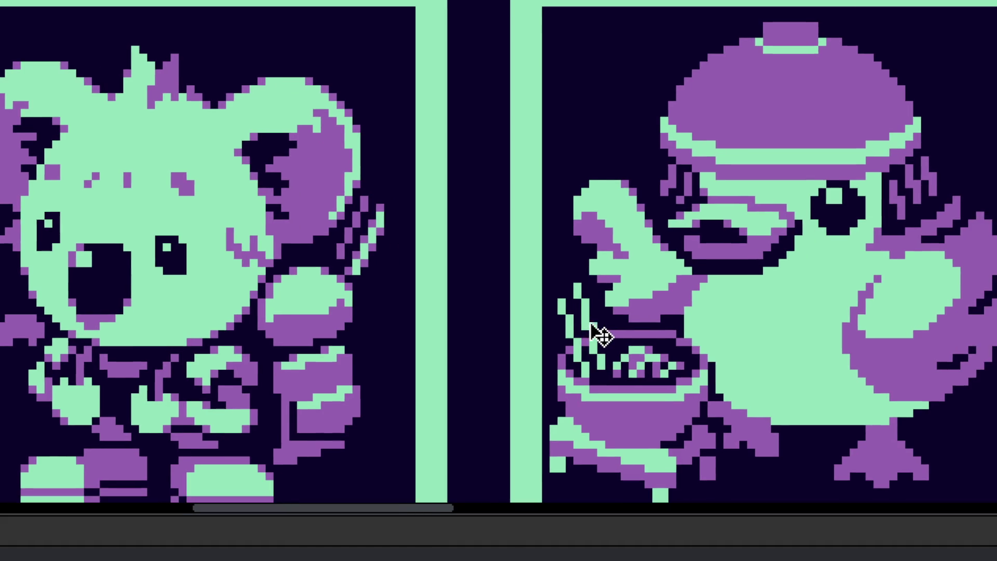
{"action": "scroll", "coordinate": [603, 335], "scroll_direction": "down", "scroll_amount": 2}
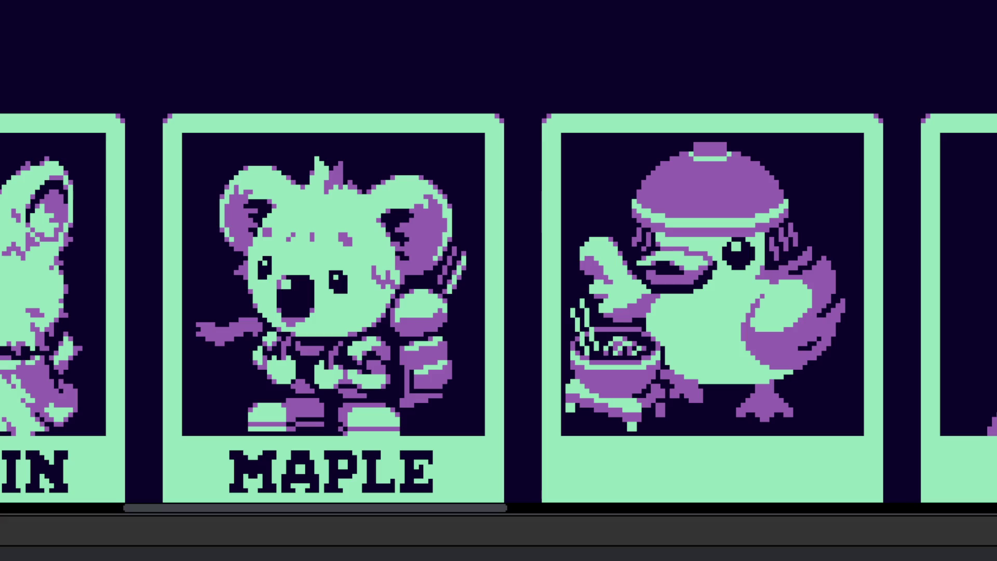
{"action": "scroll", "coordinate": [445, 296], "scroll_direction": "right", "scroll_amount": 1}
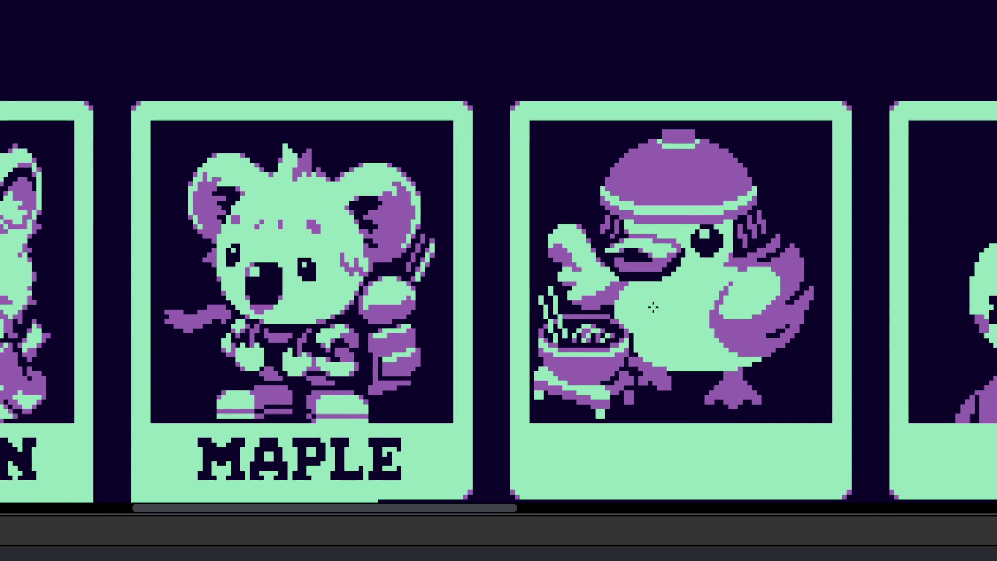
{"action": "scroll", "coordinate": [445, 296], "scroll_direction": "right", "scroll_amount": 5}
{"action": "mouse_move", "coordinate": [478, 79]}
{"action": "left_mouse_down"}
{"action": "mouse_move", "coordinate": [454, 147]}
{"action": "mouse_move", "coordinate": [507, 263]}
{"action": "mouse_move", "coordinate": [509, 409]}
{"action": "left_mouse_up"}
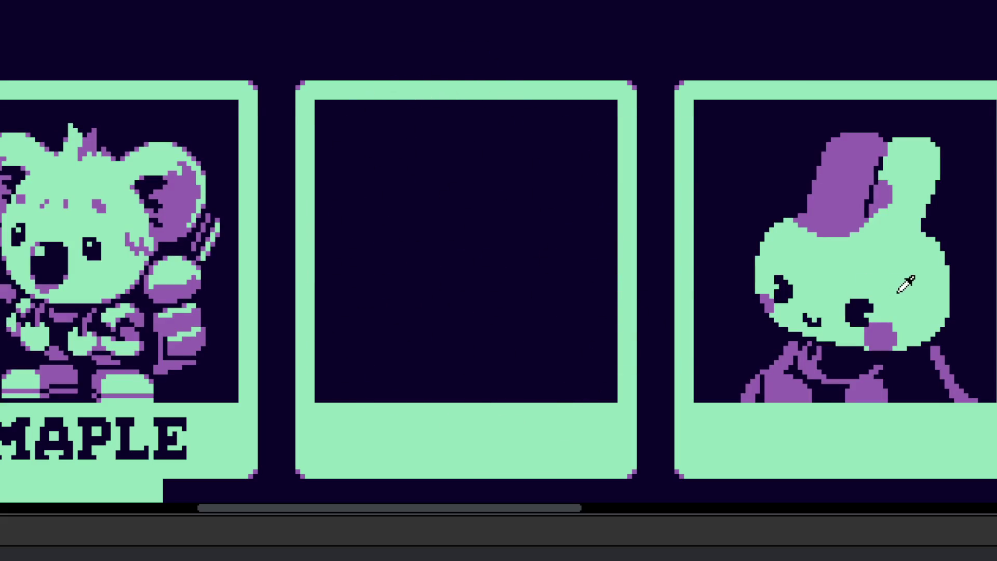
- Paint a mint duck body in the blank card with a dark eye sampled from the bunny
{"action": "scroll", "coordinate": [436, 245], "scroll_direction": "up", "scroll_amount": 1}
{"action": "mouse_move", "coordinate": [421, 247]}
{"action": "left_mouse_down"}
{"action": "mouse_move", "coordinate": [534, 172]}
{"action": "mouse_move", "coordinate": [462, 199]}
{"action": "mouse_move", "coordinate": [414, 282]}
{"action": "mouse_move", "coordinate": [414, 328]}
{"action": "mouse_move", "coordinate": [641, 327]}
{"action": "mouse_move", "coordinate": [527, 367]}
{"action": "left_mouse_up"}
{"action": "left_click_drag", "start_coordinate": [398, 298], "coordinate": [548, 390]}
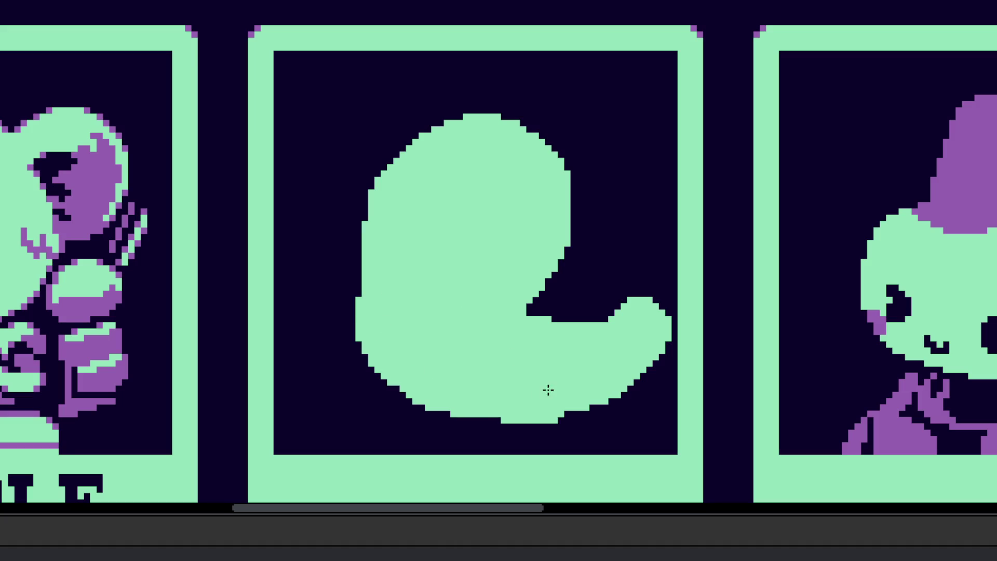
{"action": "left_click", "coordinate": [906, 298]}
{"action": "left_click_drag", "start_coordinate": [512, 224], "coordinate": [484, 265]}
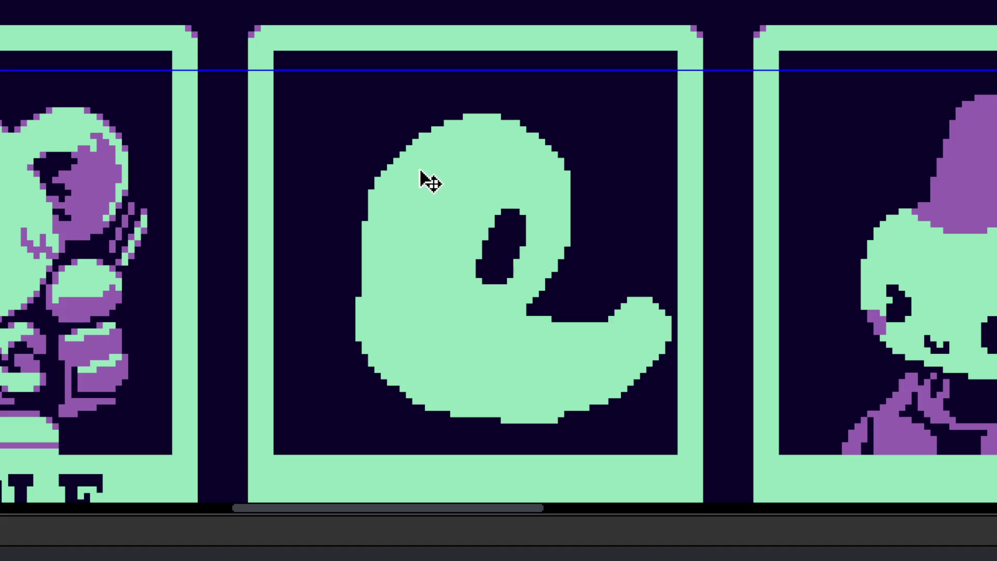
{"action": "left_click_drag", "start_coordinate": [425, 152], "coordinate": [412, 188]}
- Give the duck a purple beak, wing, mouth stroke, legs and feet
{"action": "left_click", "coordinate": [992, 182]}
{"action": "left_click_drag", "start_coordinate": [370, 161], "coordinate": [428, 242]}
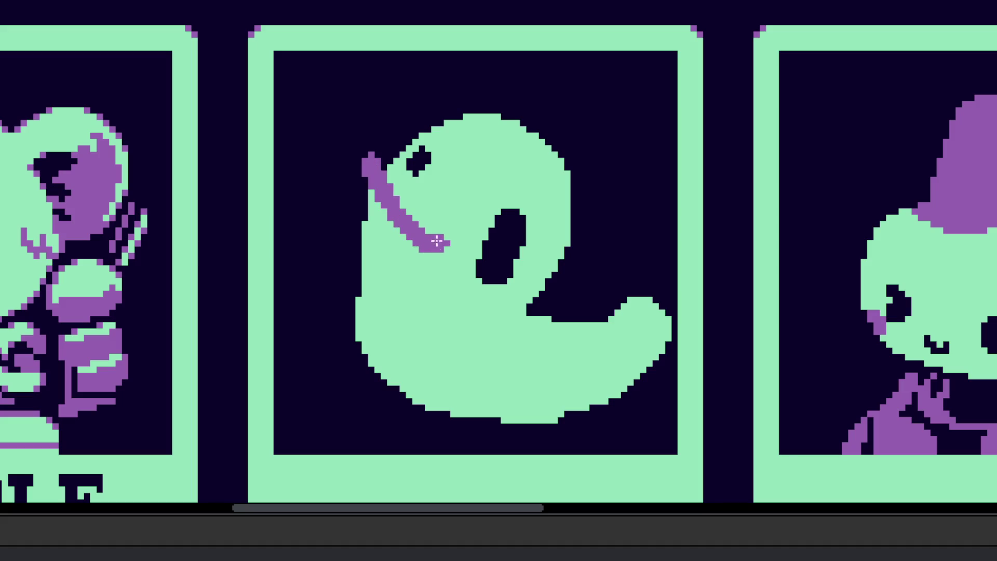
{"action": "left_click_drag", "start_coordinate": [366, 138], "coordinate": [441, 239]}
{"action": "left_click", "coordinate": [344, 280]}
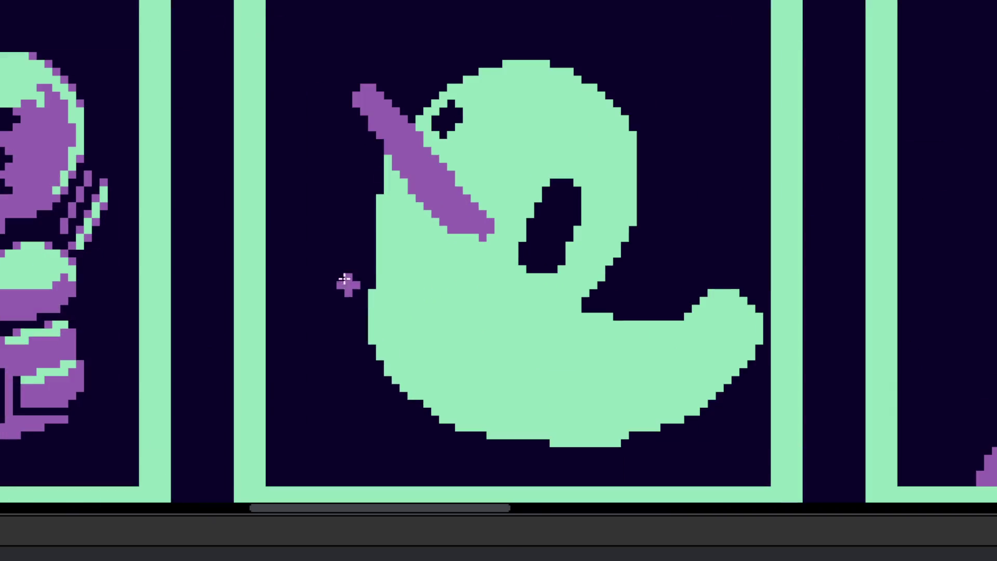
{"action": "left_click_drag", "start_coordinate": [372, 244], "coordinate": [353, 297]}
{"action": "left_click_drag", "start_coordinate": [608, 305], "coordinate": [540, 353]}
{"action": "mouse_move", "coordinate": [391, 388]}
{"action": "left_mouse_down"}
{"action": "mouse_move", "coordinate": [347, 460]}
{"action": "mouse_move", "coordinate": [397, 407]}
{"action": "left_mouse_up"}
{"action": "mouse_move", "coordinate": [554, 447]}
{"action": "left_mouse_down"}
{"action": "mouse_move", "coordinate": [581, 439]}
{"action": "mouse_move", "coordinate": [534, 461]}
{"action": "left_mouse_up"}
- Undo the duck sketch strokes with Ctrl+Z and redo once so the hatted bird with its noodle bowl returns
{"action": "scroll", "coordinate": [576, 423], "scroll_direction": "down", "scroll_amount": 4}
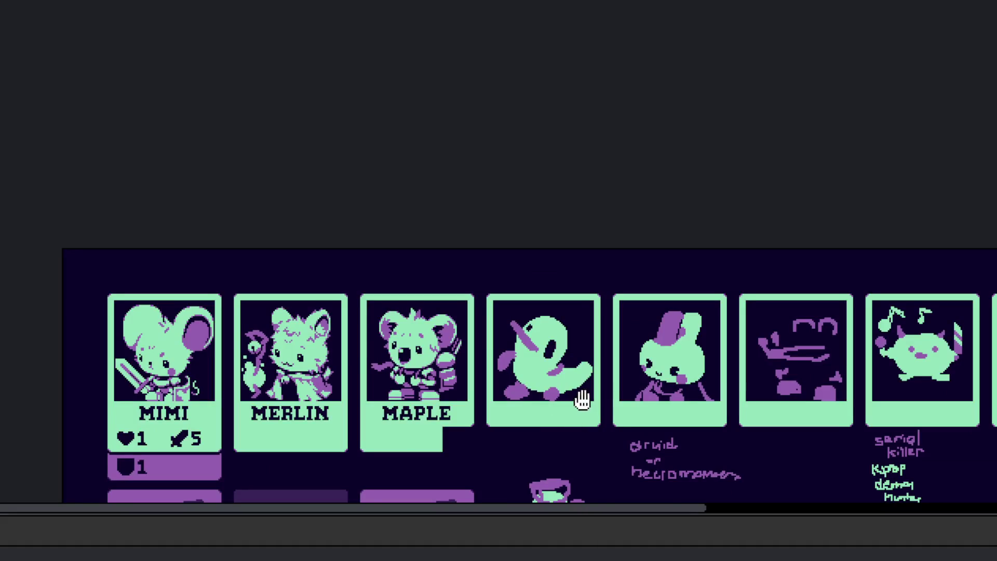
{"action": "scroll", "coordinate": [581, 400], "scroll_direction": "up", "scroll_amount": 3}
{"action": "left_click_drag", "start_coordinate": [596, 356], "coordinate": [618, 275]}
{"action": "scroll", "coordinate": [581, 335], "scroll_direction": "down", "scroll_amount": 3}
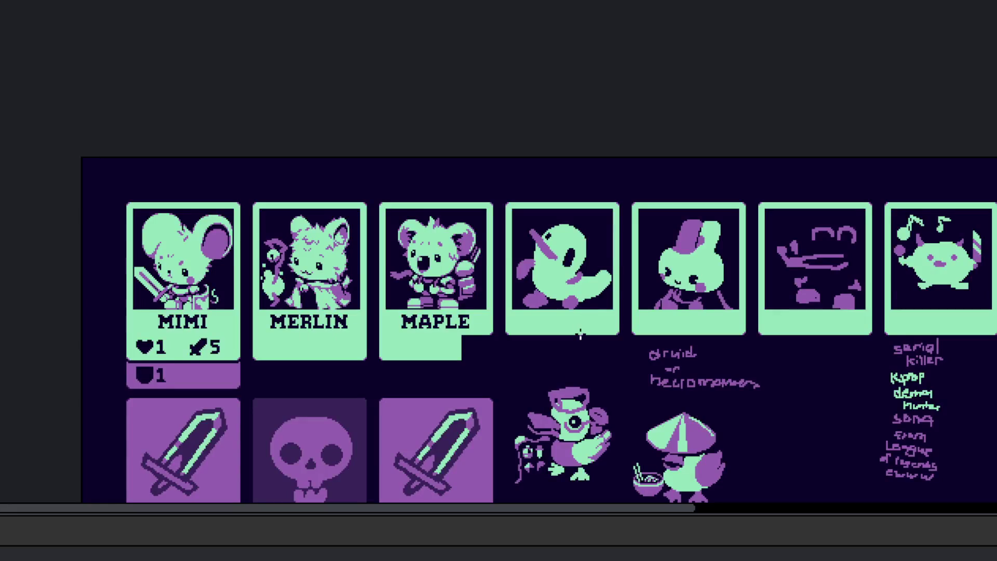
{"action": "scroll", "coordinate": [578, 223], "scroll_direction": "up", "scroll_amount": 5}
{"action": "key", "text": "ctrl+z"}
{"action": "key", "text": "ctrl+z"}
{"action": "key", "text": "ctrl+z"}
{"action": "key", "text": "ctrl+z"}
{"action": "key", "text": "ctrl+z"}
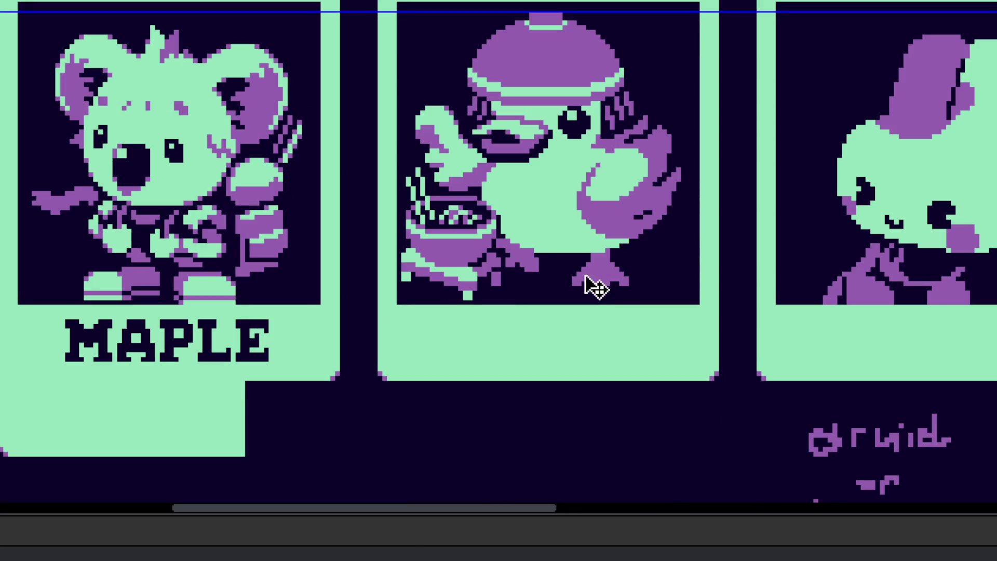
{"action": "key", "text": "ctrl+z"}
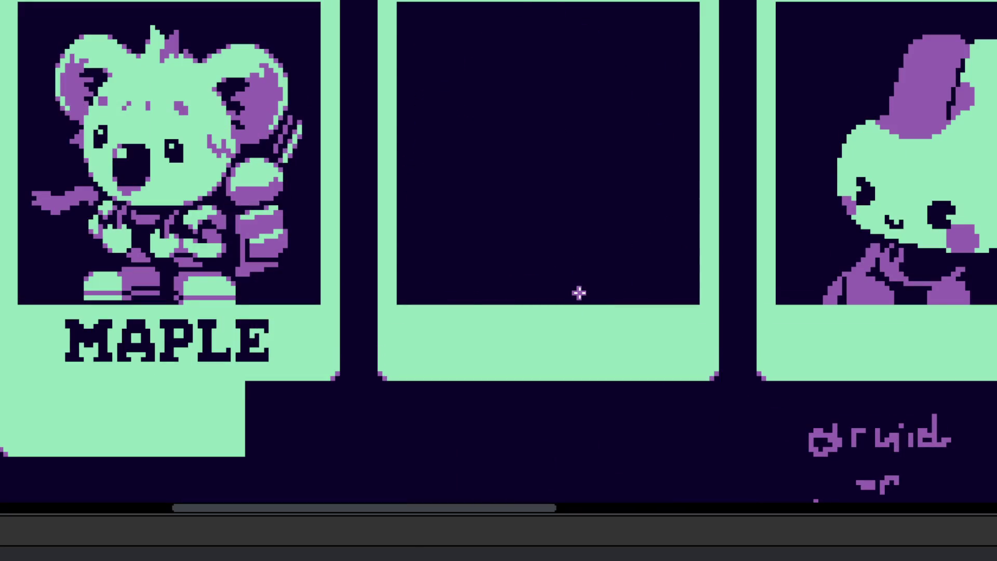
{"action": "key", "text": "ctrl+shift+z"}
{"action": "scroll", "coordinate": [571, 286], "scroll_direction": "up", "scroll_amount": 1}
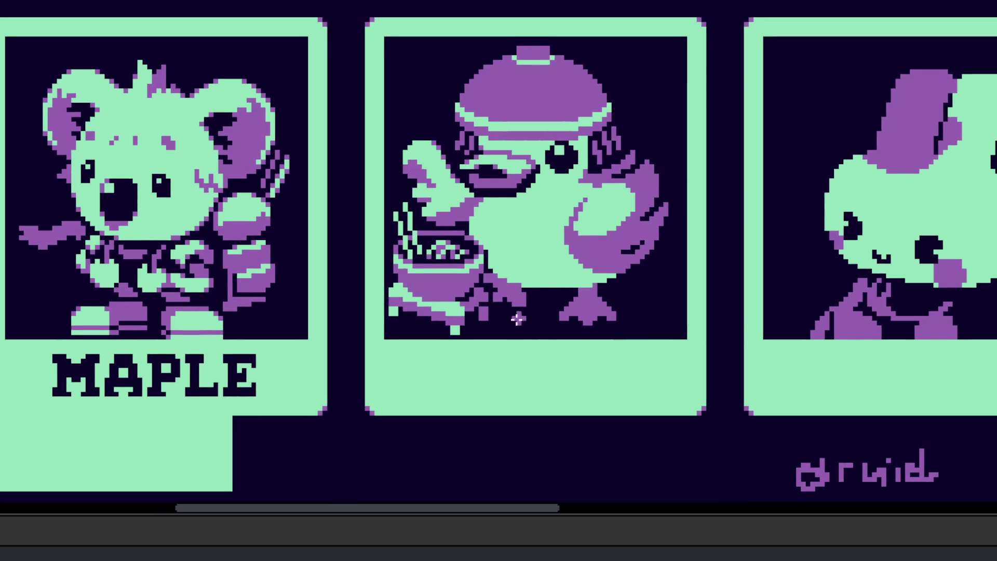
{"action": "scroll", "coordinate": [577, 380], "scroll_direction": "up", "scroll_amount": 1}
{"action": "scroll", "coordinate": [577, 380], "scroll_direction": "left", "scroll_amount": 2}
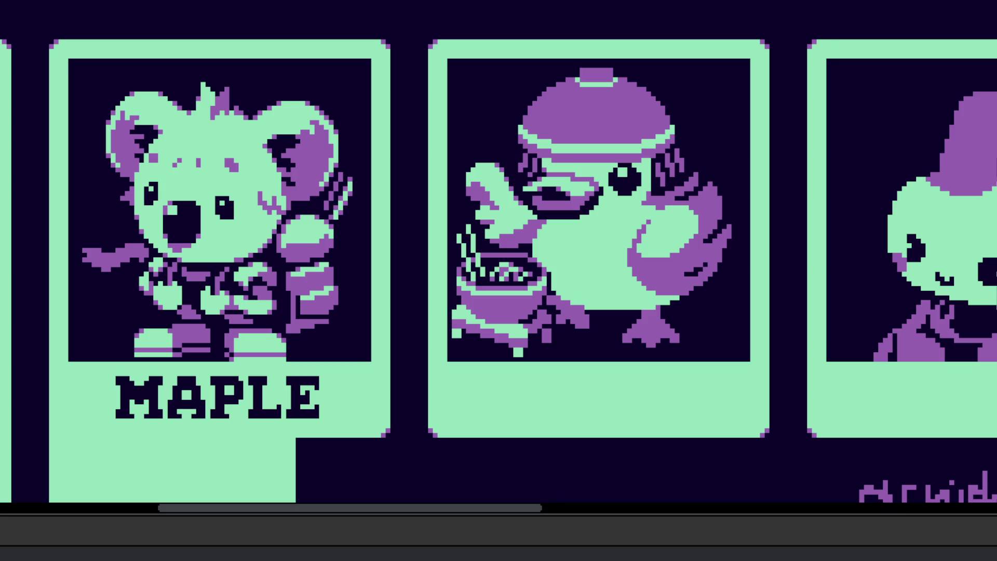
{"action": "scroll", "coordinate": [614, 345], "scroll_direction": "down", "scroll_amount": 1}
{"action": "scroll", "coordinate": [518, 296], "scroll_direction": "up", "scroll_amount": 2}
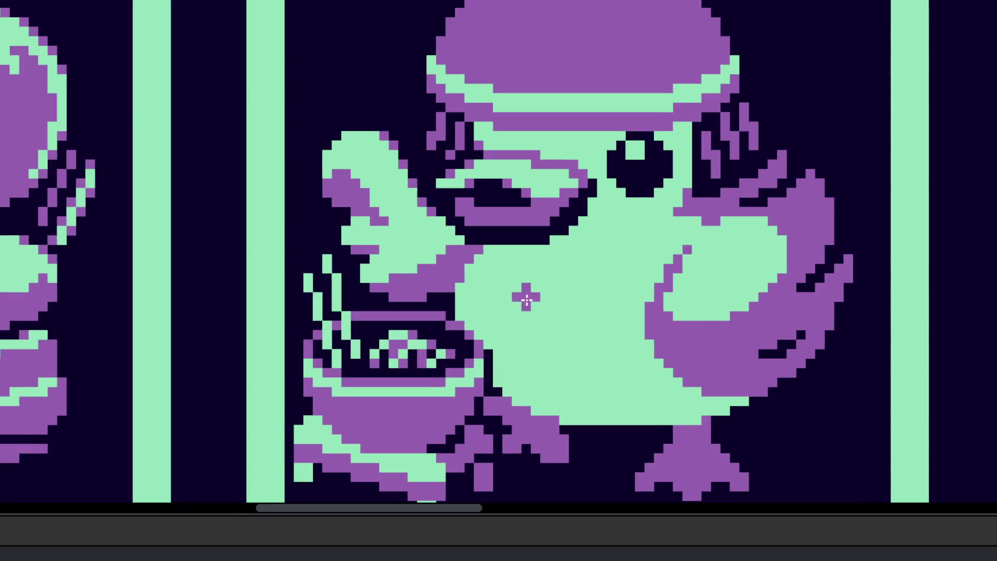
- Turn a beak-edge pixel purple and touch up a few pixels in the noodle bowl
{"action": "left_click_drag", "start_coordinate": [521, 283], "coordinate": [542, 307]}
{"action": "scroll", "coordinate": [530, 294], "scroll_direction": "up", "scroll_amount": 2}
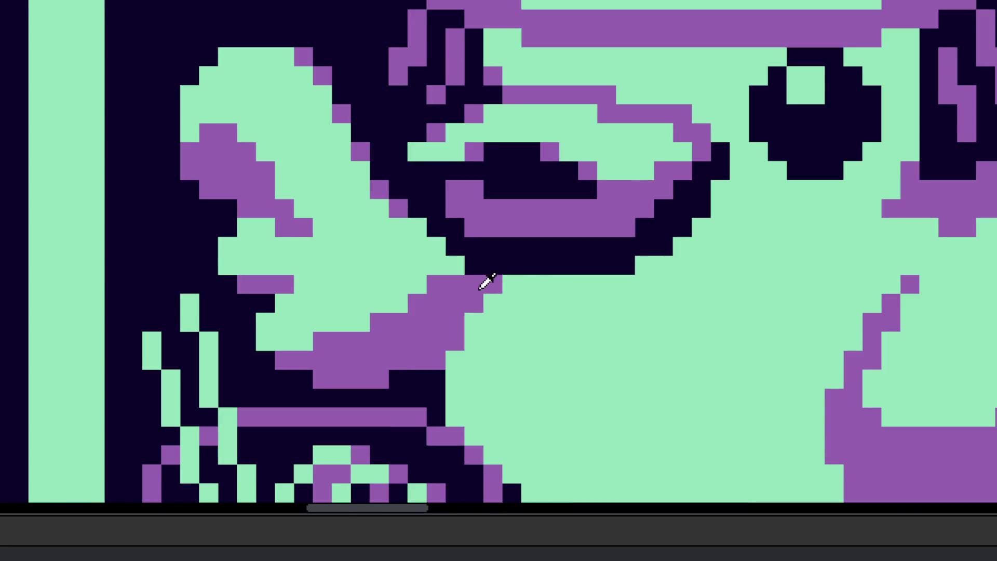
{"action": "left_click", "coordinate": [700, 225]}
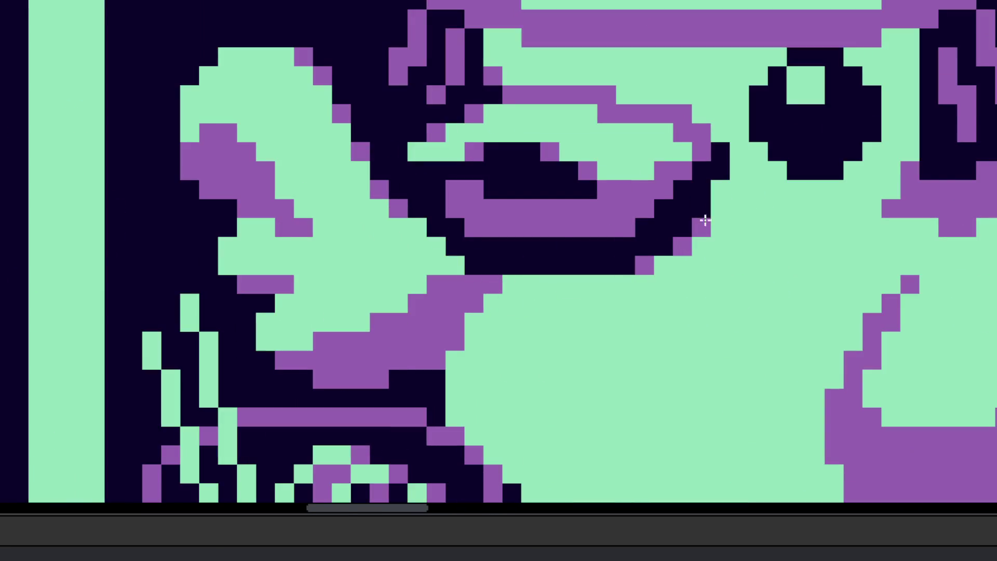
{"action": "scroll", "coordinate": [705, 220], "scroll_direction": "down", "scroll_amount": 5}
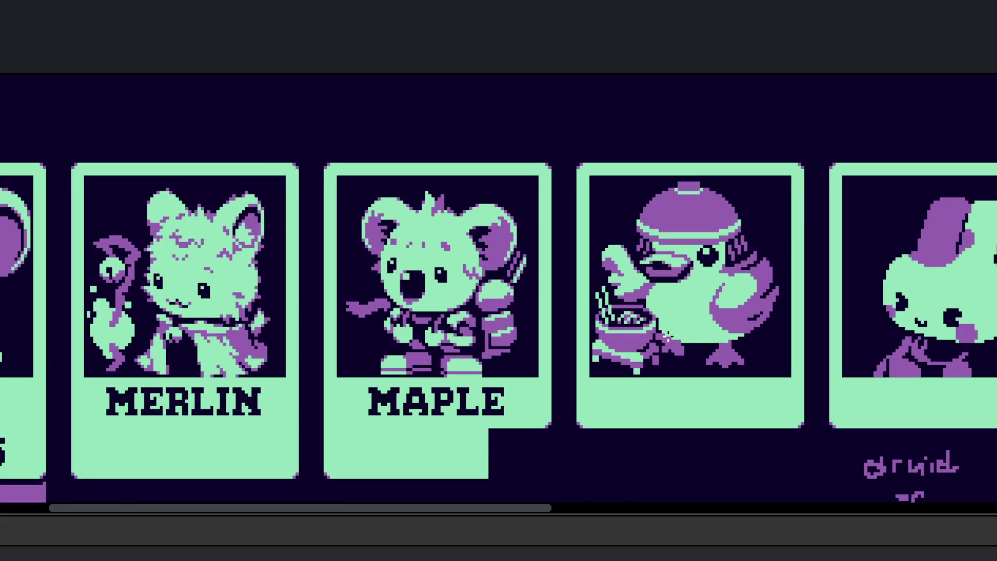
{"action": "left_click_drag", "start_coordinate": [696, 371], "coordinate": [671, 331]}
{"action": "scroll", "coordinate": [621, 311], "scroll_direction": "down", "scroll_amount": 2}
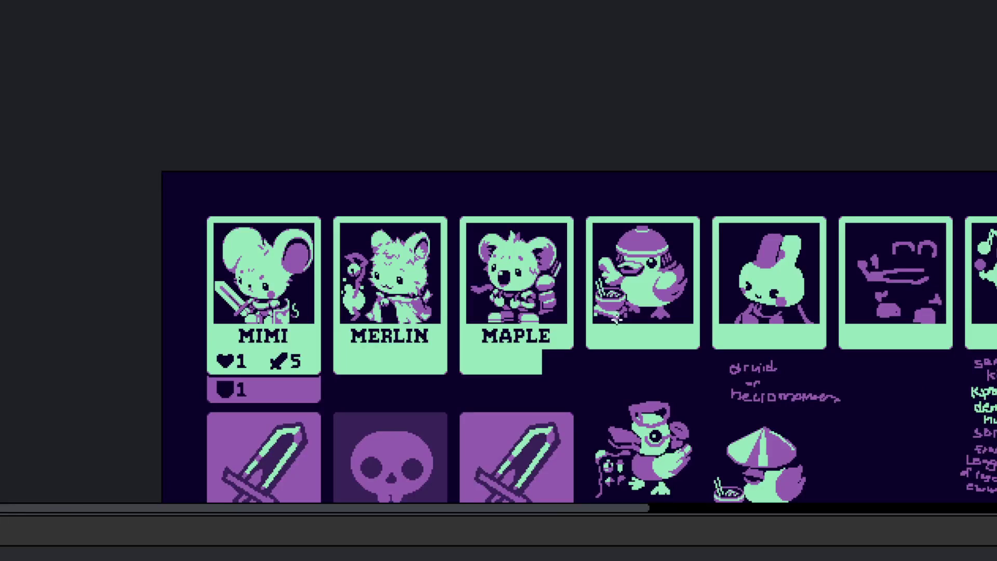
{"action": "scroll", "coordinate": [616, 325], "scroll_direction": "up", "scroll_amount": 7}
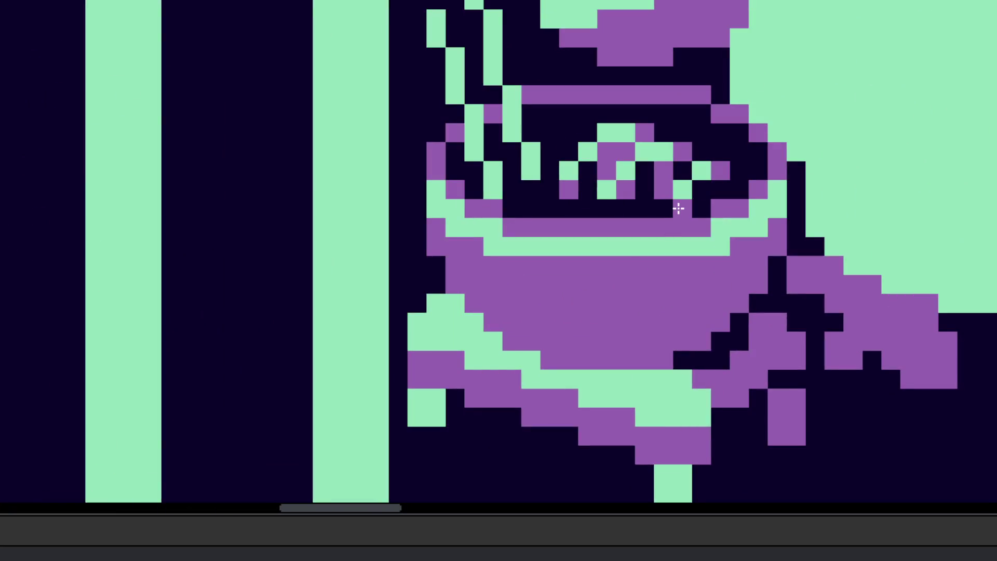
{"action": "mouse_move", "coordinate": [684, 195]}
{"action": "left_mouse_down"}
{"action": "mouse_move", "coordinate": [677, 188]}
{"action": "mouse_move", "coordinate": [704, 172]}
{"action": "left_mouse_up"}
{"action": "scroll", "coordinate": [703, 171], "scroll_direction": "down", "scroll_amount": 6}
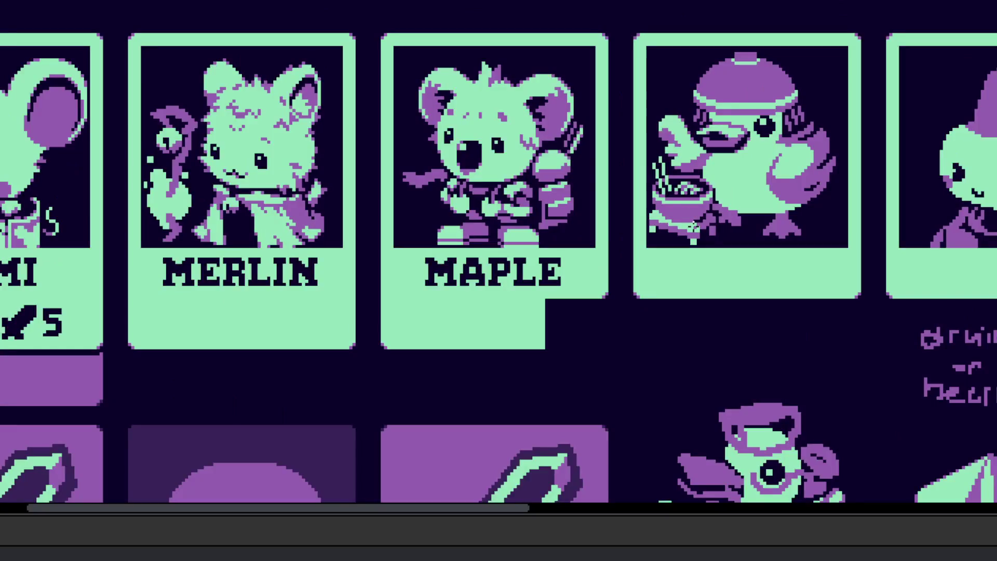
{"action": "scroll", "coordinate": [682, 251], "scroll_direction": "up", "scroll_amount": 1}
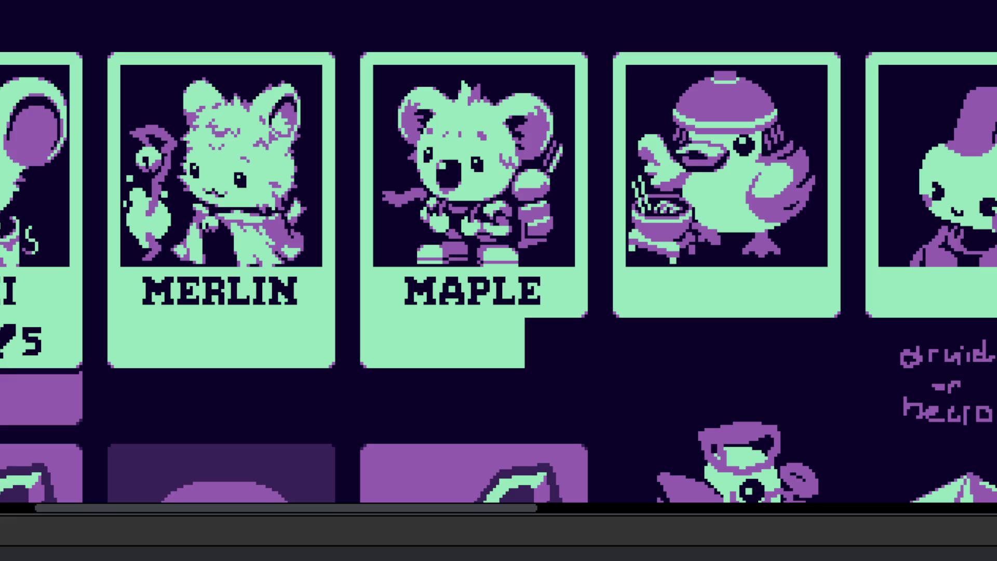
{"action": "scroll", "coordinate": [573, 347], "scroll_direction": "right", "scroll_amount": 5}
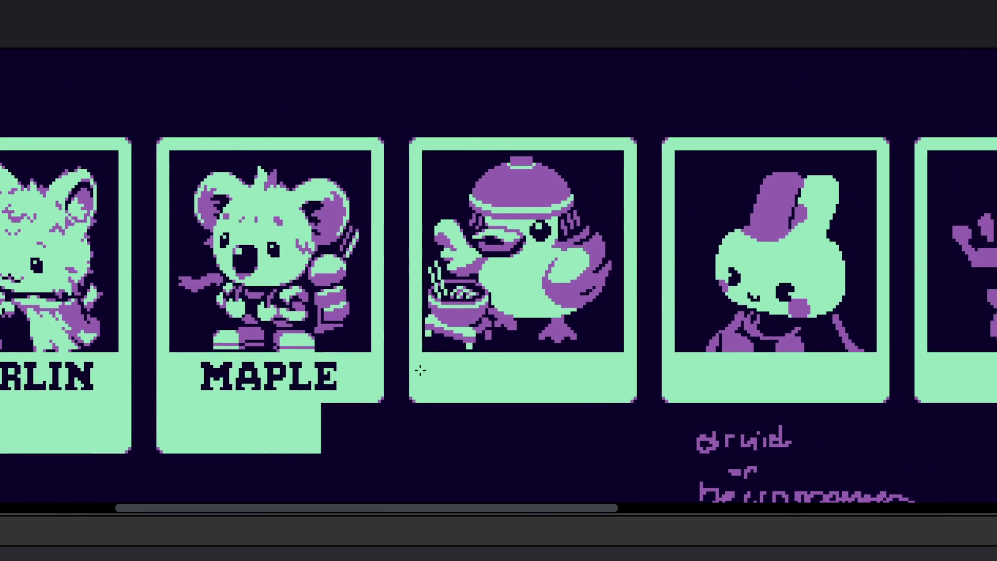
{"action": "scroll", "coordinate": [413, 367], "scroll_direction": "up", "scroll_amount": 2}
{"action": "scroll", "coordinate": [445, 400], "scroll_direction": "down", "scroll_amount": 3}
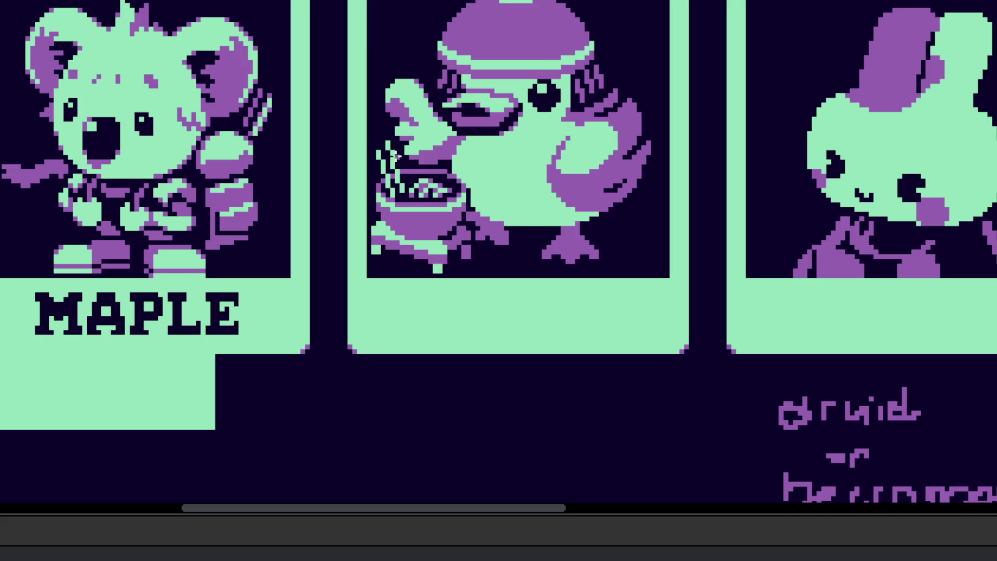
- Copy the MA letters from the MAPLE nameplate onto the fourth card
{"action": "scroll", "coordinate": [134, 294], "scroll_direction": "up", "scroll_amount": 2}
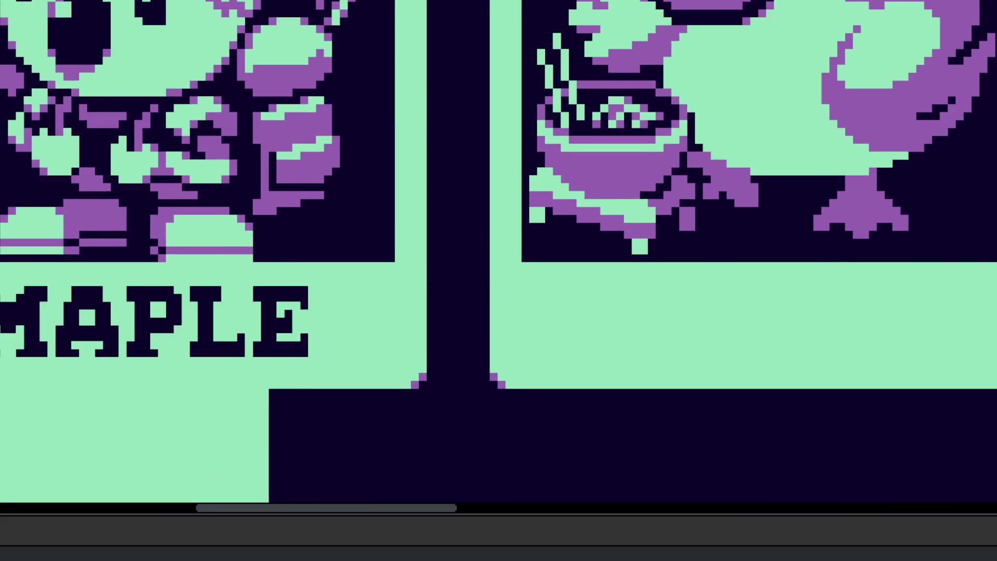
{"action": "scroll", "coordinate": [419, 224], "scroll_direction": "down", "scroll_amount": 1}
{"action": "scroll", "coordinate": [419, 224], "scroll_direction": "down", "scroll_amount": 1}
{"action": "scroll", "coordinate": [574, 244], "scroll_direction": "left", "scroll_amount": 2}
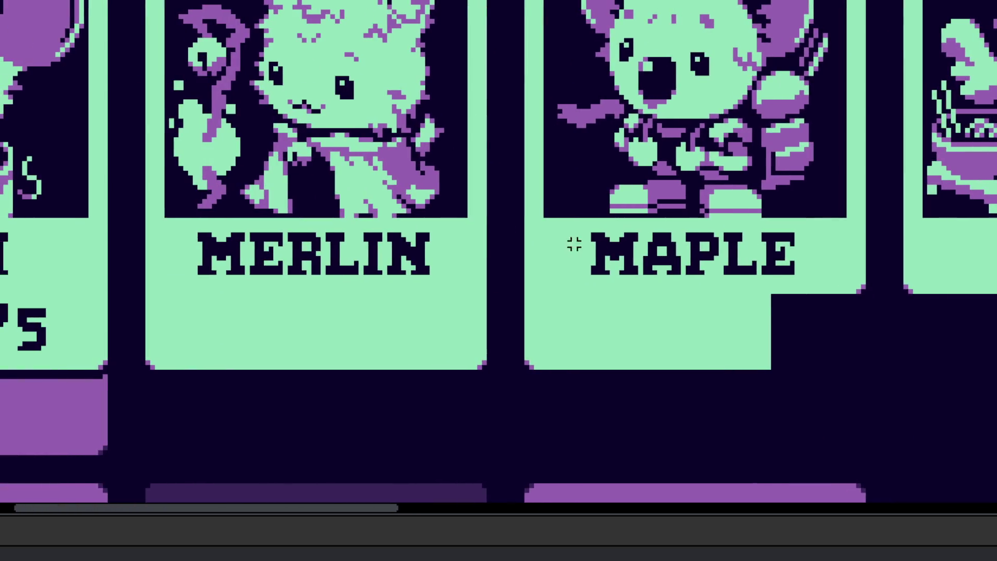
{"action": "scroll", "coordinate": [683, 241], "scroll_direction": "up", "scroll_amount": 1}
{"action": "left_click_drag", "start_coordinate": [684, 223], "coordinate": [513, 311]}
{"action": "scroll", "coordinate": [513, 311], "scroll_direction": "right", "scroll_amount": 2}
{"action": "left_click_drag", "start_coordinate": [356, 311], "coordinate": [806, 305]}
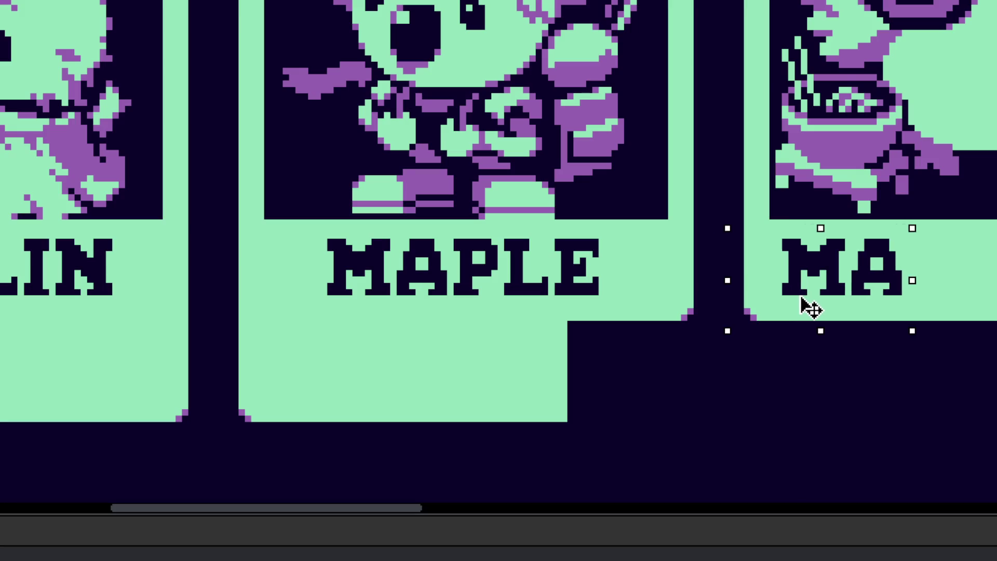
- Copy the R from MERLIN and place it after MA to spell MAR
{"action": "scroll", "coordinate": [806, 305], "scroll_direction": "down", "scroll_amount": 1}
{"action": "scroll", "coordinate": [136, 253], "scroll_direction": "up", "scroll_amount": 1}
{"action": "left_click_drag", "start_coordinate": [127, 243], "coordinate": [173, 319]}
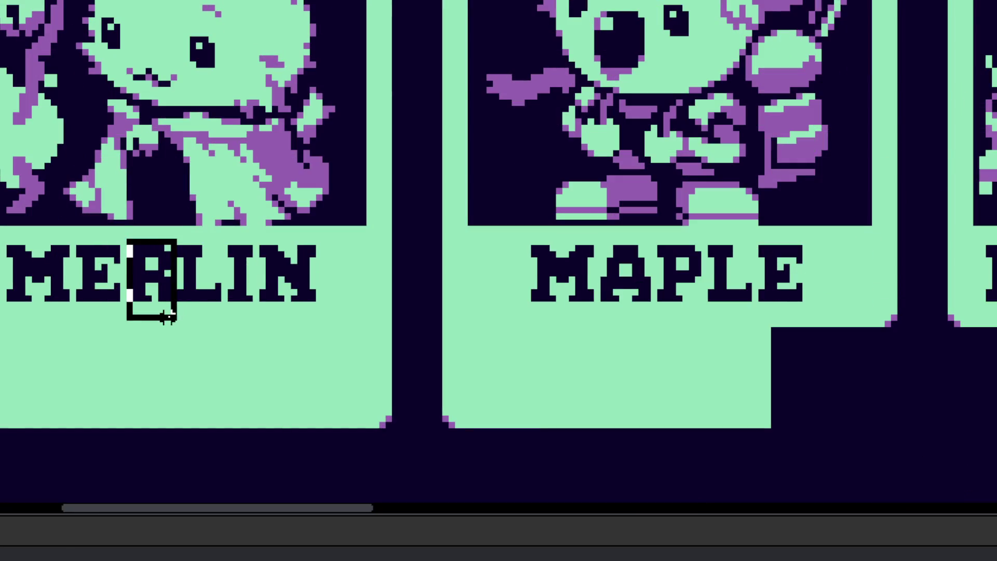
{"action": "scroll", "coordinate": [156, 280], "scroll_direction": "right", "scroll_amount": 2}
{"action": "left_click_drag", "start_coordinate": [62, 280], "coordinate": [795, 343]}
{"action": "scroll", "coordinate": [527, 292], "scroll_direction": "down", "scroll_amount": 2}
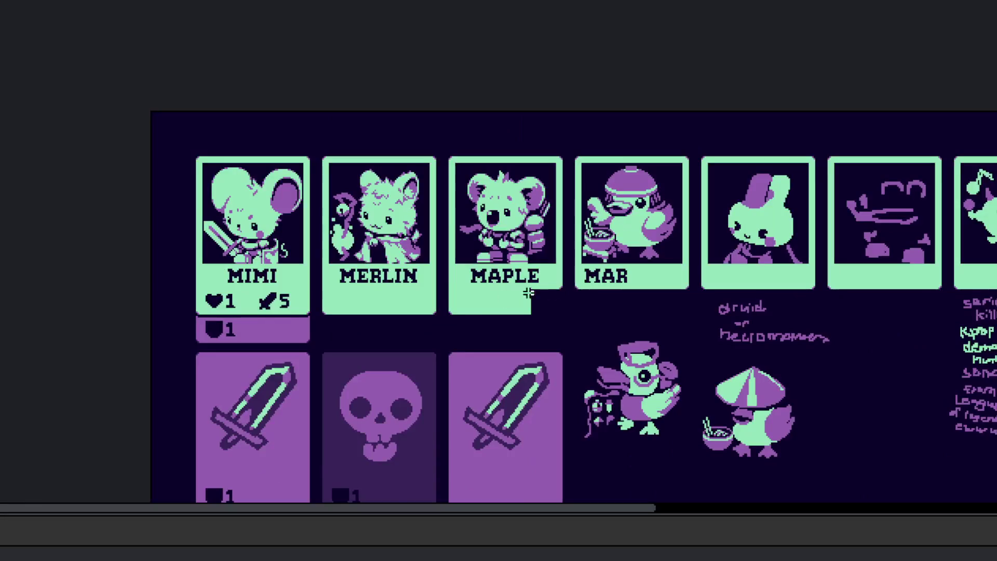
{"action": "scroll", "coordinate": [527, 291], "scroll_direction": "up", "scroll_amount": 2}
{"action": "scroll", "coordinate": [669, 259], "scroll_direction": "up", "scroll_amount": 1}
{"action": "scroll", "coordinate": [669, 260], "scroll_direction": "up", "scroll_amount": 2}
{"action": "scroll", "coordinate": [640, 229], "scroll_direction": "right", "scroll_amount": 2}
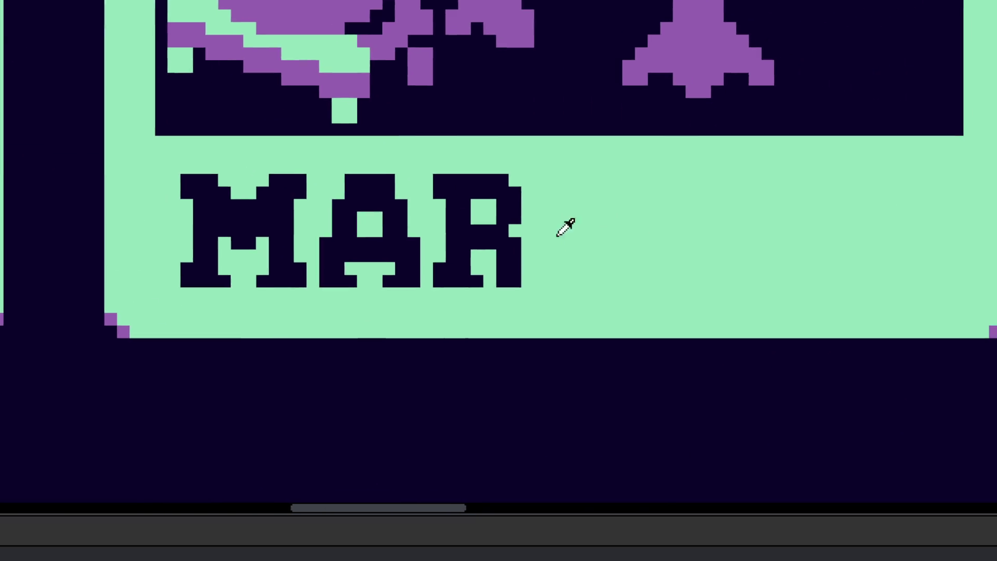
- Pencil a dark U after MAR with a stem, foot, right column and top-right serif
{"action": "left_click", "coordinate": [553, 187]}
{"action": "left_click_drag", "start_coordinate": [553, 186], "coordinate": [601, 281]}
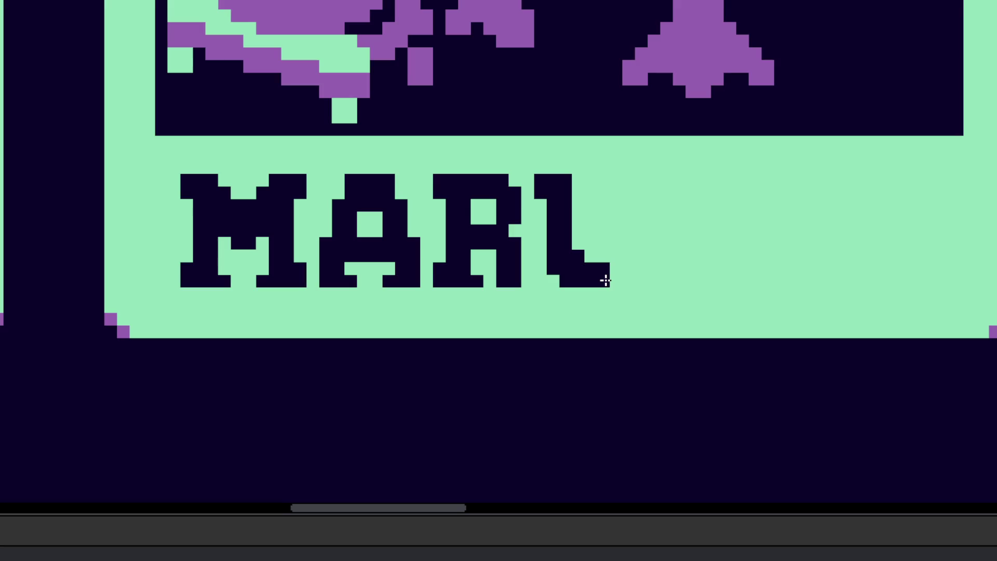
{"action": "left_click", "coordinate": [606, 276]}
{"action": "left_click", "coordinate": [627, 273]}
{"action": "mouse_move", "coordinate": [627, 273]}
{"action": "left_mouse_down"}
{"action": "mouse_move", "coordinate": [640, 261]}
{"action": "mouse_move", "coordinate": [641, 196]}
{"action": "left_mouse_up"}
{"action": "left_click", "coordinate": [651, 191]}
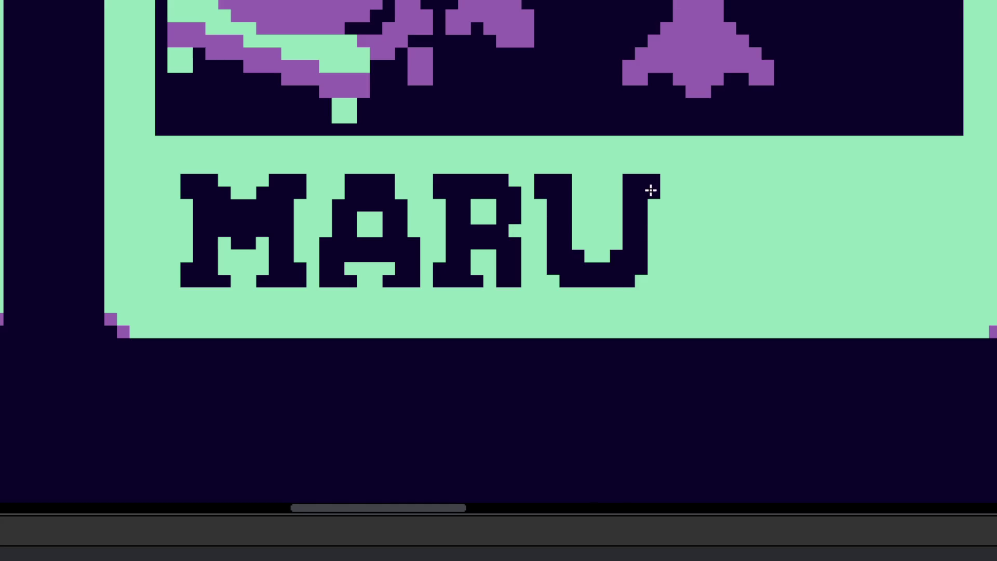
- Select the U's right side and shift it left to adjust the letter's width
{"action": "scroll", "coordinate": [637, 259], "scroll_direction": "down", "scroll_amount": 3}
{"action": "scroll", "coordinate": [639, 285], "scroll_direction": "up", "scroll_amount": 1}
{"action": "scroll", "coordinate": [639, 286], "scroll_direction": "up", "scroll_amount": 1}
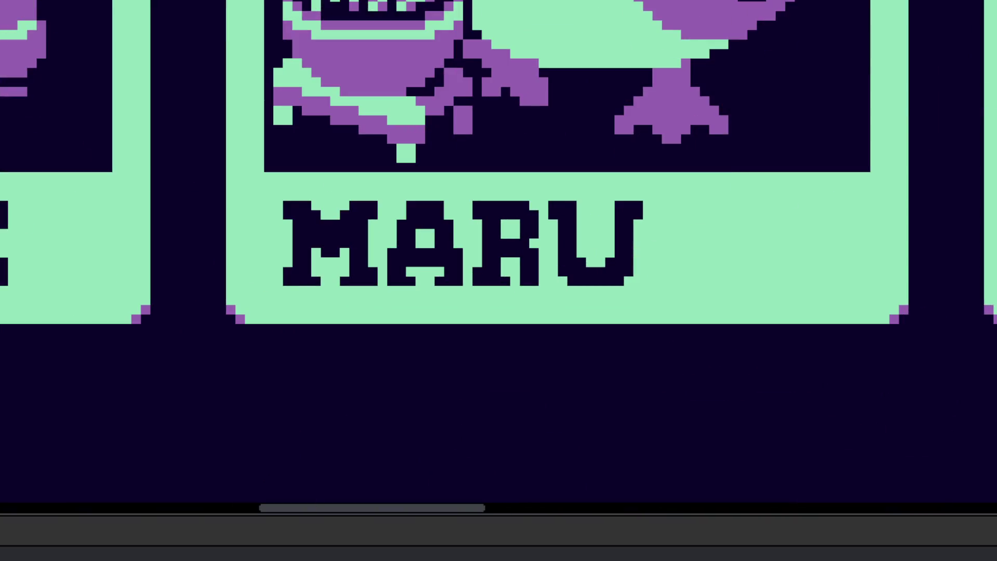
{"action": "scroll", "coordinate": [618, 224], "scroll_direction": "up", "scroll_amount": 2}
{"action": "left_click_drag", "start_coordinate": [630, 151], "coordinate": [763, 378]}
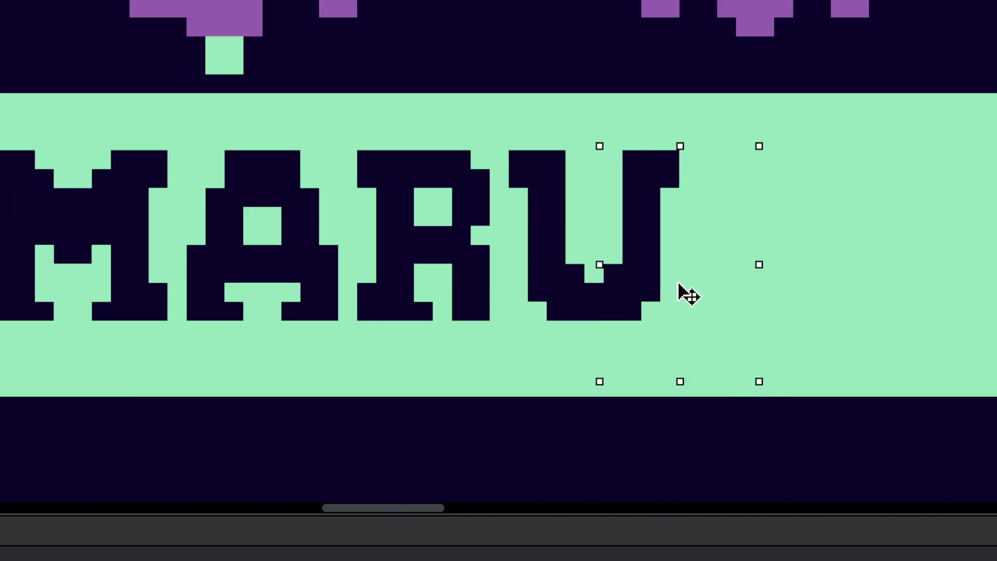
{"action": "left_click_drag", "start_coordinate": [644, 299], "coordinate": [623, 300]}
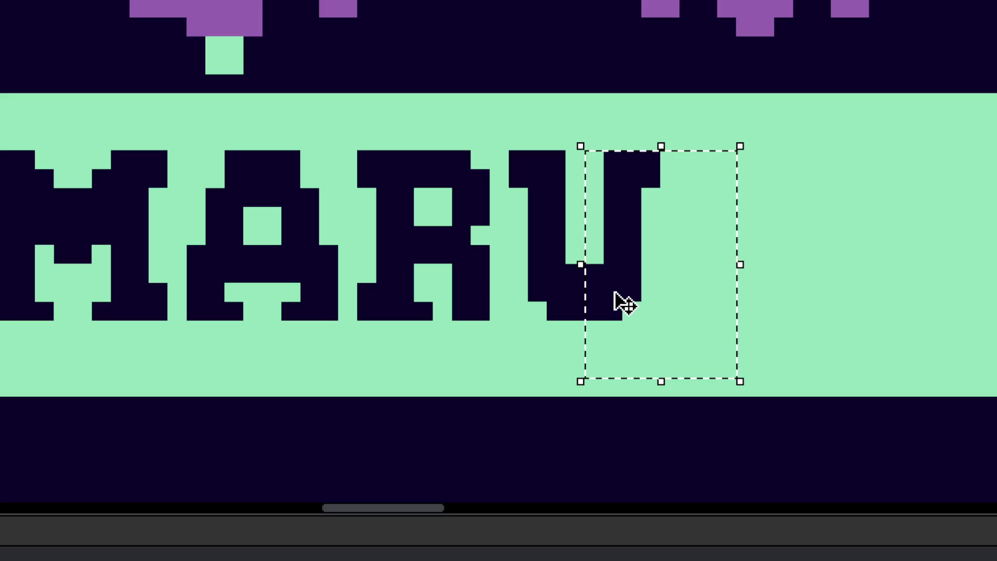
- With a one-pixel brush, paint the U's inner bottom mint green
{"action": "scroll", "coordinate": [540, 270], "scroll_direction": "down", "scroll_amount": 2}
{"action": "scroll", "coordinate": [570, 332], "scroll_direction": "down", "scroll_amount": 2}
{"action": "scroll", "coordinate": [556, 279], "scroll_direction": "up", "scroll_amount": 3}
{"action": "key", "text": "b"}
{"action": "scroll", "coordinate": [552, 256], "scroll_direction": "down", "scroll_amount": 2}
{"action": "scroll", "coordinate": [565, 258], "scroll_direction": "down", "scroll_amount": 2}
{"action": "left_click_drag", "start_coordinate": [565, 258], "coordinate": [546, 258]}
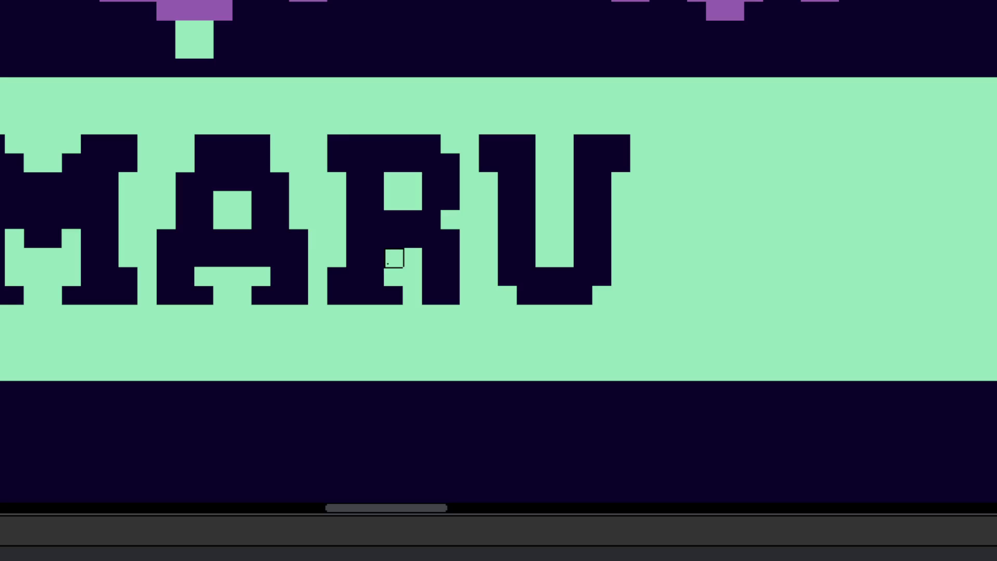
{"action": "scroll", "coordinate": [610, 313], "scroll_direction": "down", "scroll_amount": 5}
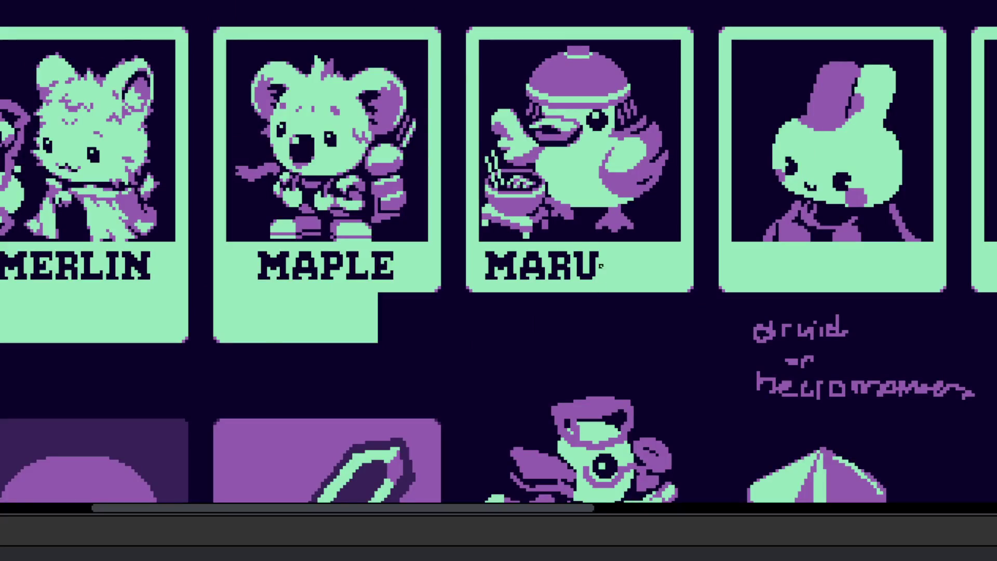
- Move the right part of the U in MARU further right to widen it
{"action": "scroll", "coordinate": [603, 267], "scroll_direction": "up", "scroll_amount": 1}
{"action": "scroll", "coordinate": [618, 288], "scroll_direction": "down", "scroll_amount": 3}
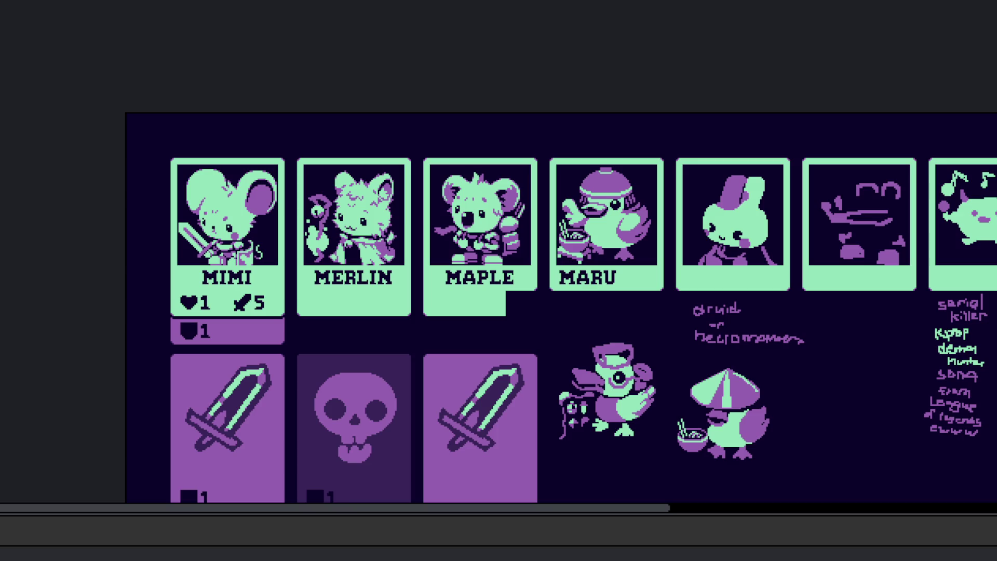
{"action": "scroll", "coordinate": [597, 286], "scroll_direction": "up", "scroll_amount": 4}
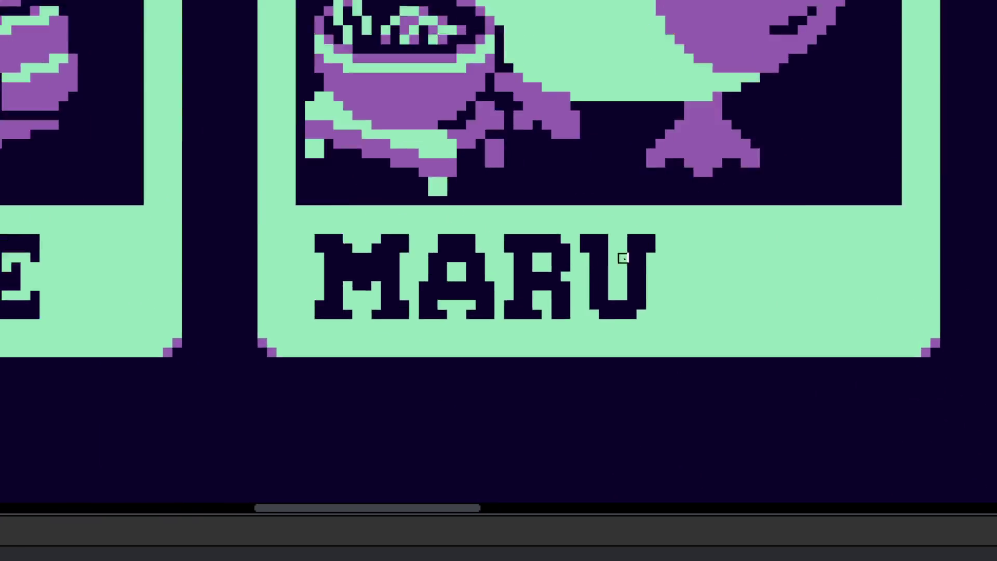
{"action": "scroll", "coordinate": [608, 278], "scroll_direction": "up", "scroll_amount": 2}
{"action": "scroll", "coordinate": [582, 229], "scroll_direction": "up", "scroll_amount": 2}
{"action": "left_click_drag", "start_coordinate": [612, 223], "coordinate": [808, 418]}
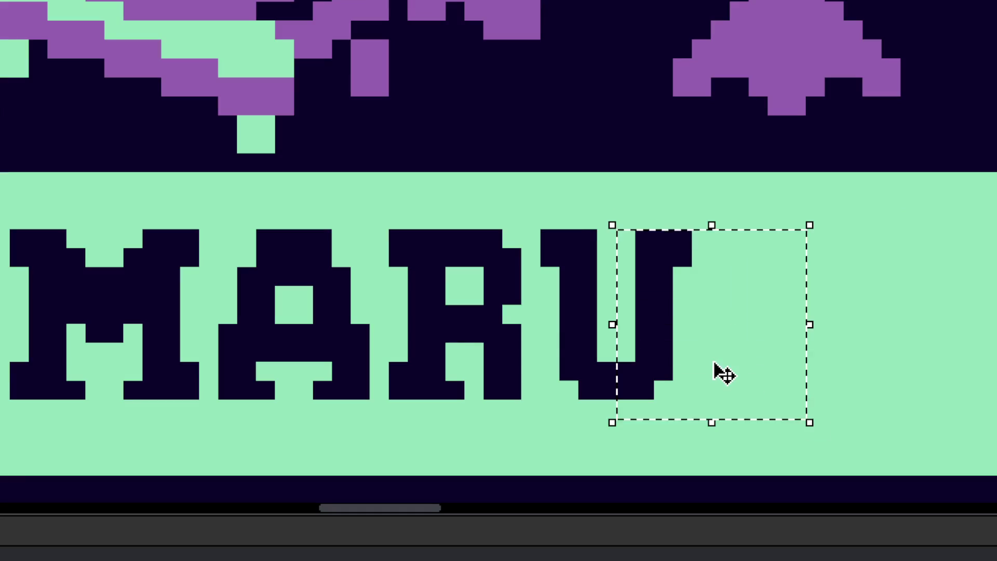
{"action": "left_click_drag", "start_coordinate": [718, 372], "coordinate": [745, 374]}
{"action": "left_click", "coordinate": [634, 367]}
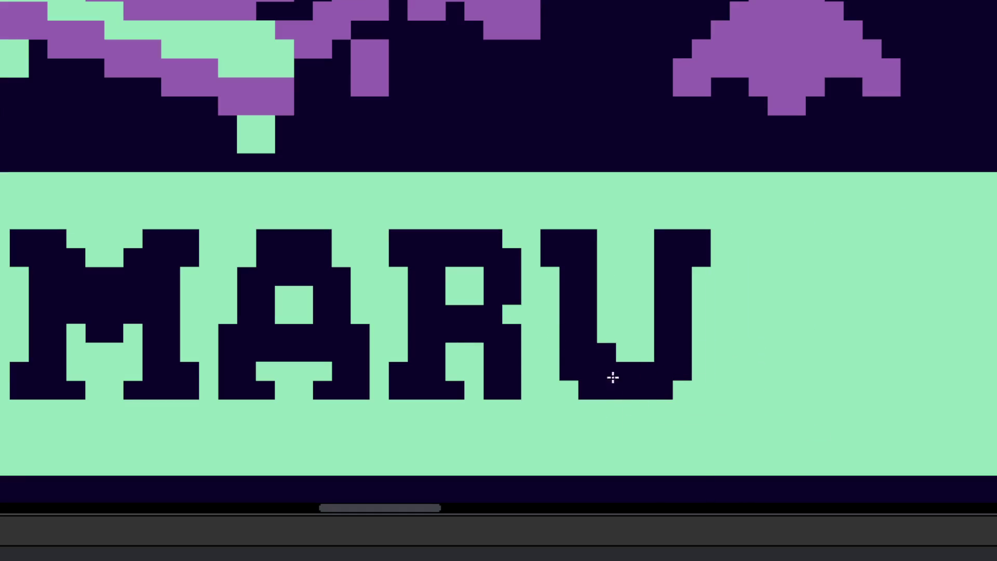
- Move the whole MARU name to centre it on its card, then deselect
{"action": "scroll", "coordinate": [663, 372], "scroll_direction": "down", "scroll_amount": 3}
{"action": "scroll", "coordinate": [677, 377], "scroll_direction": "down", "scroll_amount": 3}
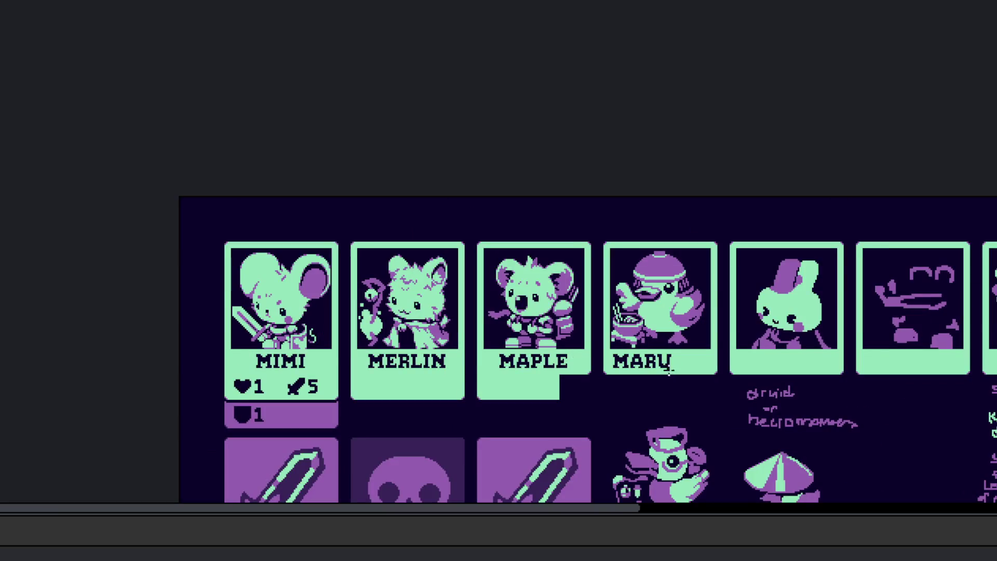
{"action": "scroll", "coordinate": [669, 370], "scroll_direction": "up", "scroll_amount": 4}
{"action": "scroll", "coordinate": [657, 367], "scroll_direction": "down", "scroll_amount": 2}
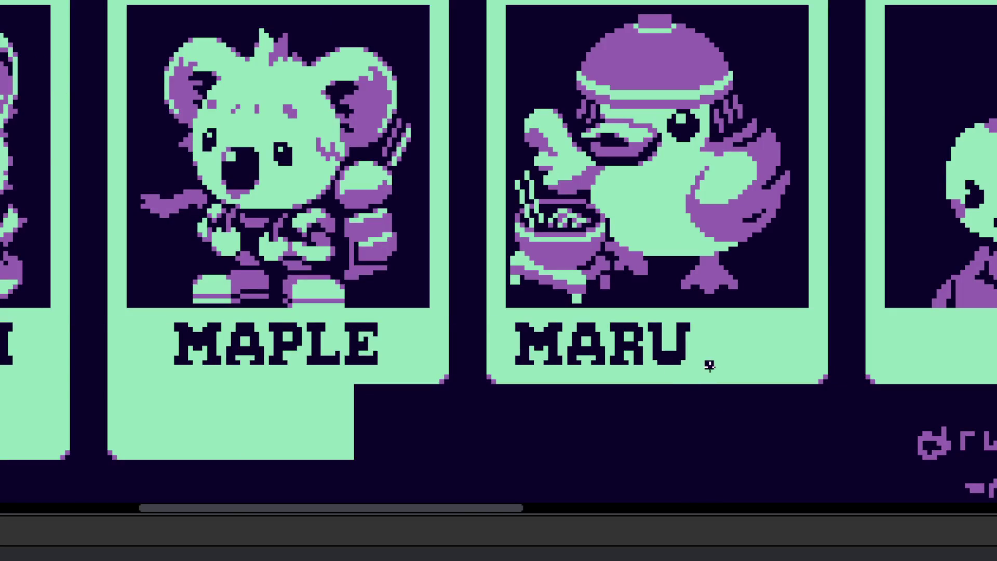
{"action": "scroll", "coordinate": [721, 296], "scroll_direction": "left", "scroll_amount": 5}
{"action": "scroll", "coordinate": [712, 311], "scroll_direction": "left", "scroll_amount": 1}
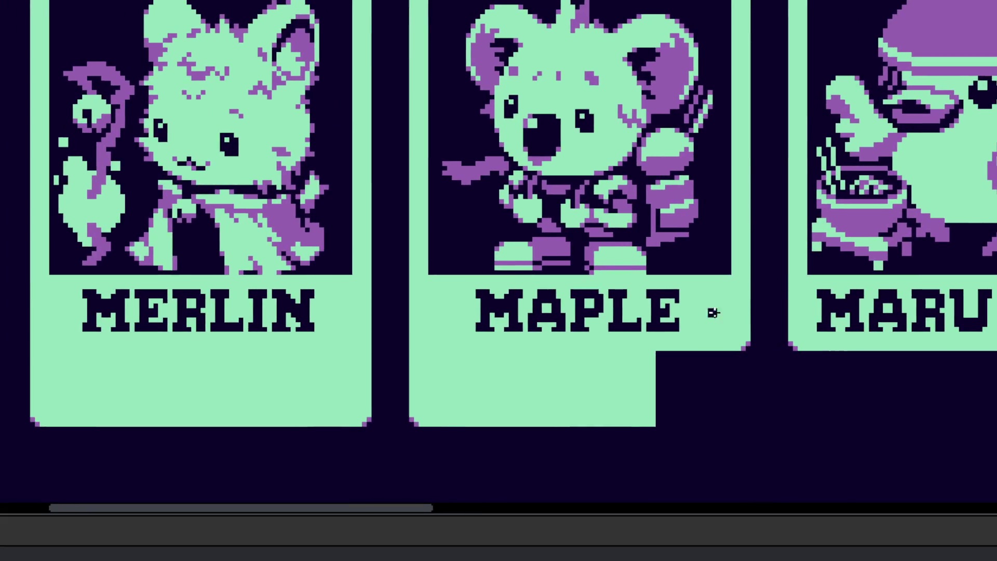
{"action": "scroll", "coordinate": [398, 332], "scroll_direction": "left", "scroll_amount": 2}
{"action": "scroll", "coordinate": [502, 327], "scroll_direction": "down", "scroll_amount": 2}
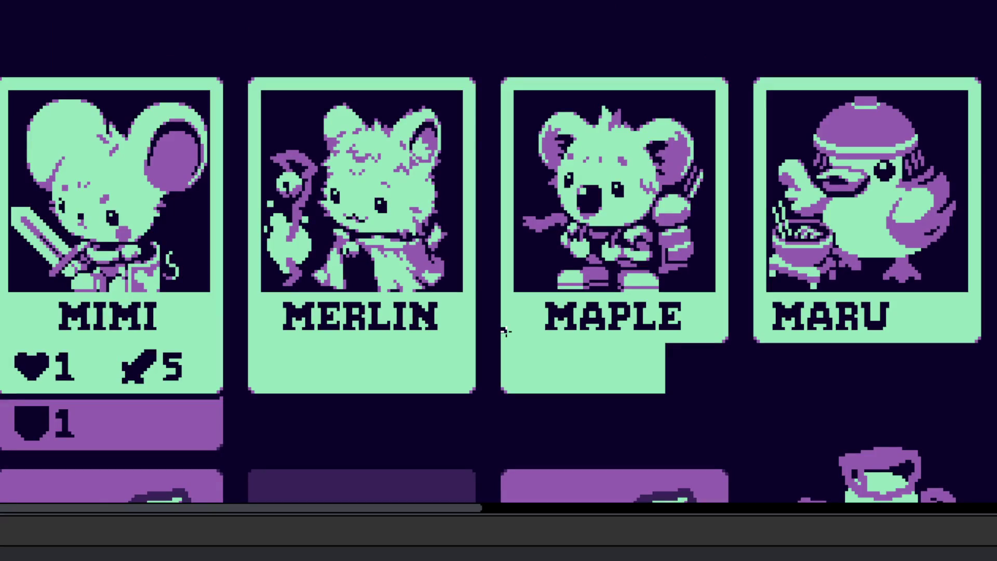
{"action": "scroll", "coordinate": [589, 330], "scroll_direction": "right", "scroll_amount": 3}
{"action": "scroll", "coordinate": [414, 306], "scroll_direction": "right", "scroll_amount": 3}
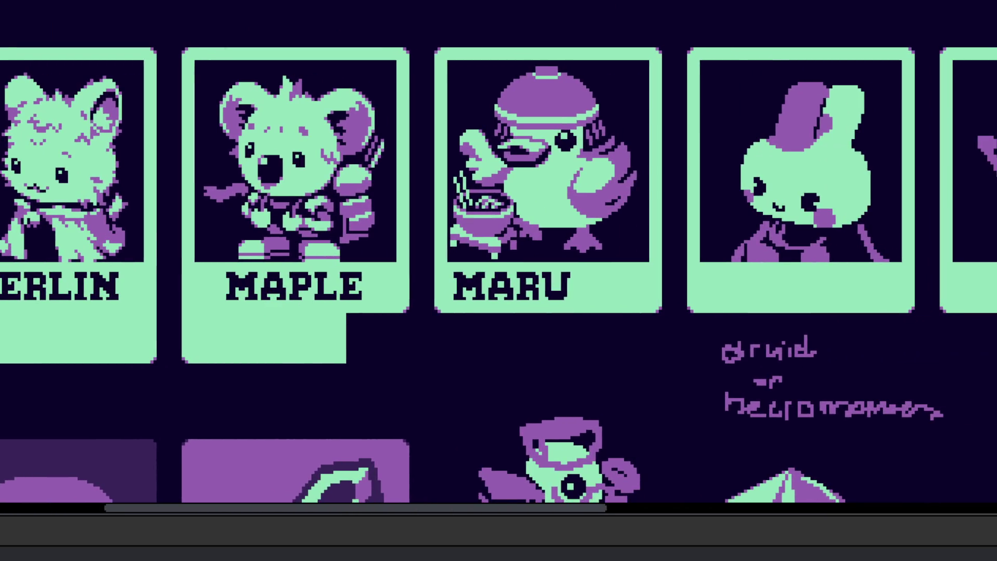
{"action": "scroll", "coordinate": [429, 289], "scroll_direction": "up", "scroll_amount": 2}
{"action": "left_click_drag", "start_coordinate": [456, 269], "coordinate": [752, 383]}
{"action": "mouse_move", "coordinate": [597, 327]}
{"action": "left_mouse_down"}
{"action": "mouse_move", "coordinate": [648, 331]}
{"action": "mouse_move", "coordinate": [674, 311]}
{"action": "left_mouse_up"}
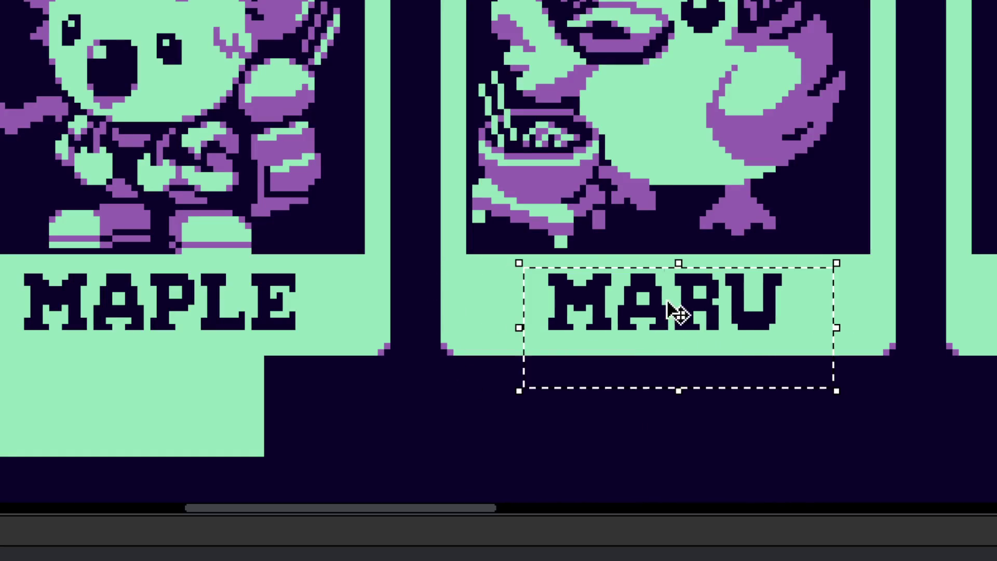
{"action": "scroll", "coordinate": [674, 311], "scroll_direction": "down", "scroll_amount": 2}
{"action": "scroll", "coordinate": [702, 296], "scroll_direction": "right", "scroll_amount": 3}
{"action": "scroll", "coordinate": [534, 345], "scroll_direction": "right", "scroll_amount": 3}
{"action": "scroll", "coordinate": [534, 345], "scroll_direction": "up", "scroll_amount": 2}
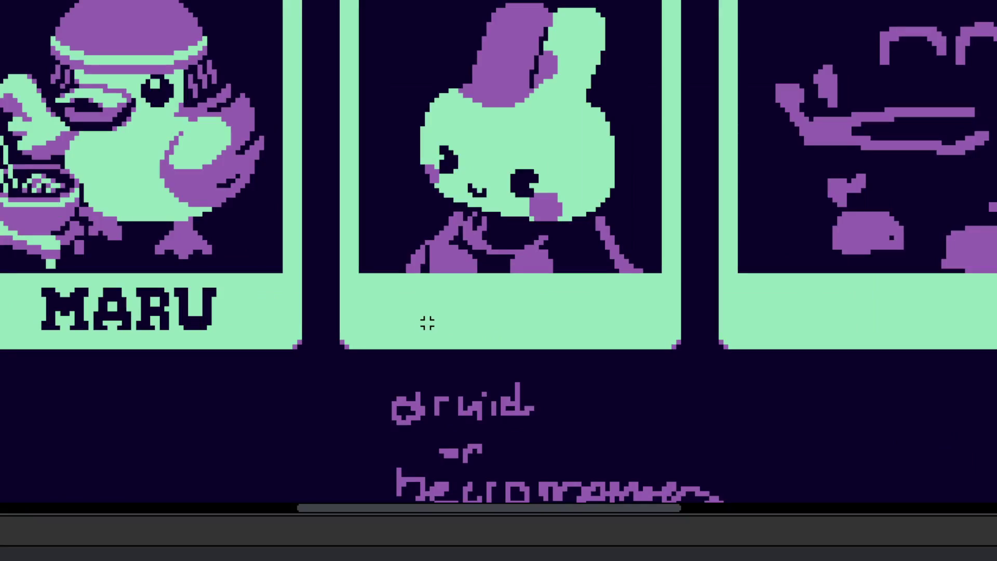
{"action": "left_click", "coordinate": [171, 321]}
{"action": "left_click", "coordinate": [403, 296]}
- Pan the canvas to view the row of character cards MIMI, MERLIN, MAPLE and MARU
{"action": "scroll", "coordinate": [403, 296], "scroll_direction": "up", "scroll_amount": 2}
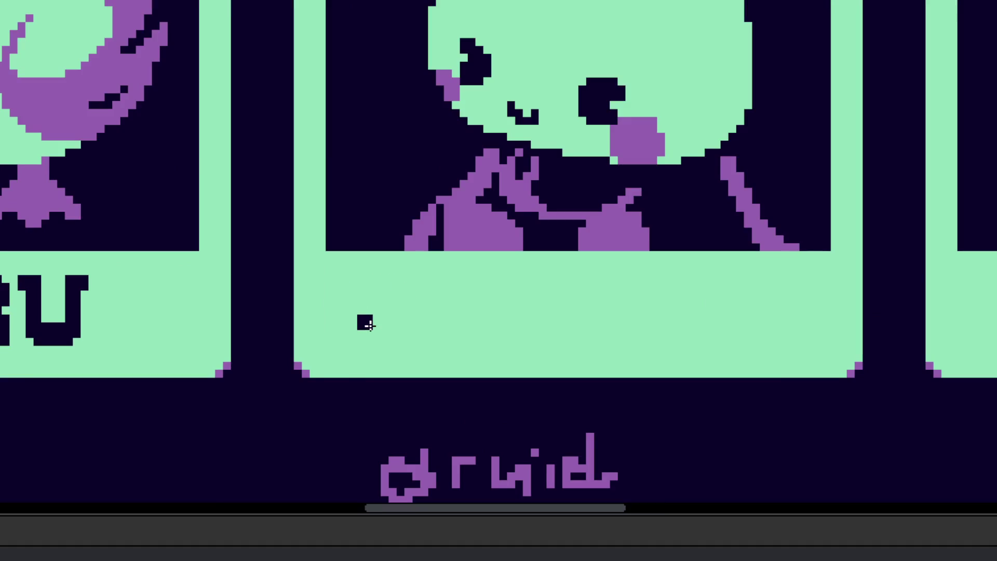
{"action": "scroll", "coordinate": [366, 322], "scroll_direction": "down", "scroll_amount": 2}
{"action": "scroll", "coordinate": [372, 334], "scroll_direction": "down", "scroll_amount": 4}
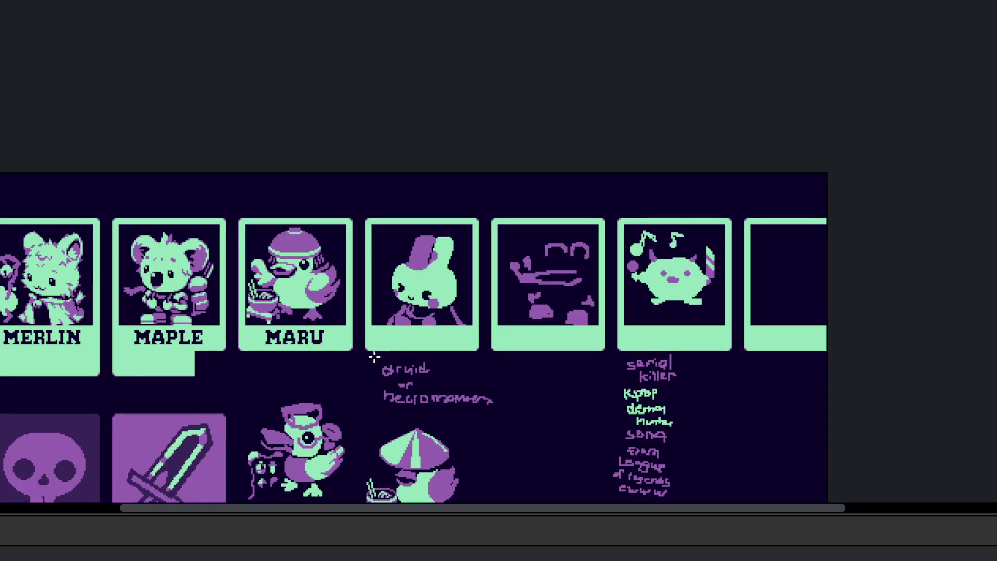
{"action": "scroll", "coordinate": [385, 345], "scroll_direction": "up", "scroll_amount": 1}
{"action": "scroll", "coordinate": [411, 340], "scroll_direction": "up", "scroll_amount": 3}
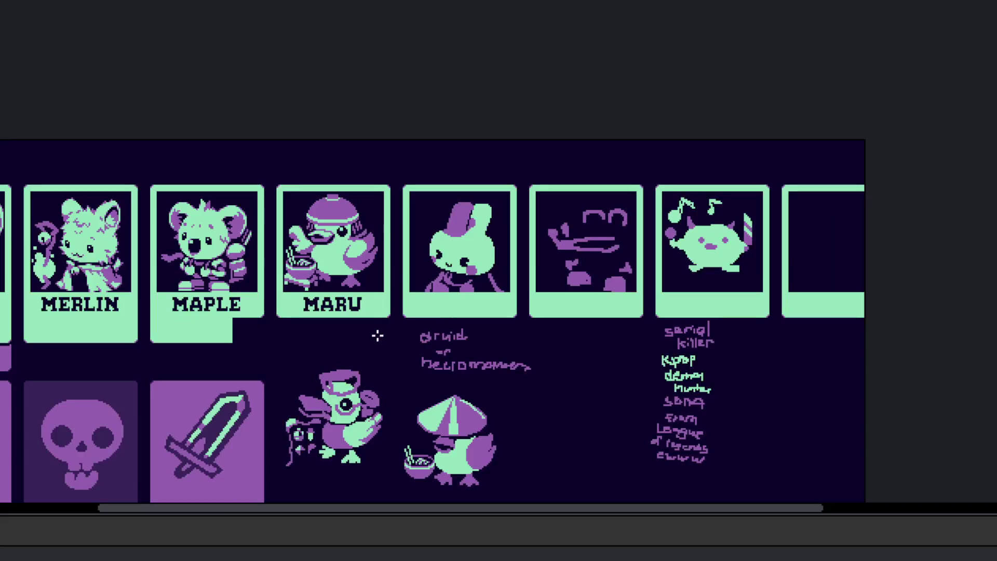
{"action": "scroll", "coordinate": [379, 334], "scroll_direction": "down", "scroll_amount": 3}
{"action": "scroll", "coordinate": [474, 394], "scroll_direction": "left", "scroll_amount": 3}
{"action": "scroll", "coordinate": [474, 394], "scroll_direction": "down", "scroll_amount": 3}
{"action": "scroll", "coordinate": [465, 309], "scroll_direction": "up", "scroll_amount": 4}
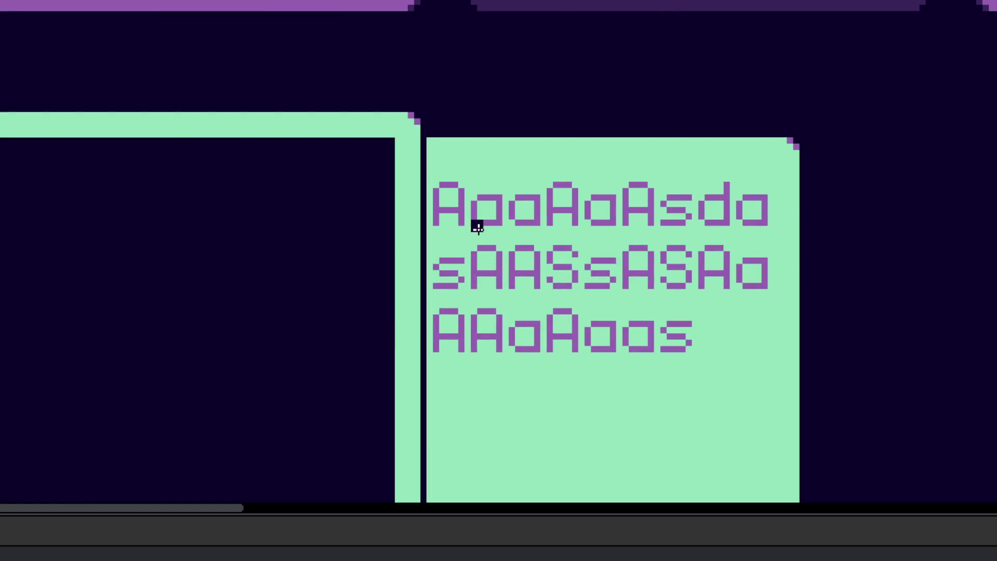
{"action": "scroll", "coordinate": [474, 223], "scroll_direction": "down", "scroll_amount": 4}
{"action": "left_click_drag", "start_coordinate": [474, 223], "coordinate": [545, 136]}
{"action": "scroll", "coordinate": [545, 136], "scroll_direction": "up", "scroll_amount": 5}
{"action": "scroll", "coordinate": [727, 83], "scroll_direction": "right", "scroll_amount": 3}
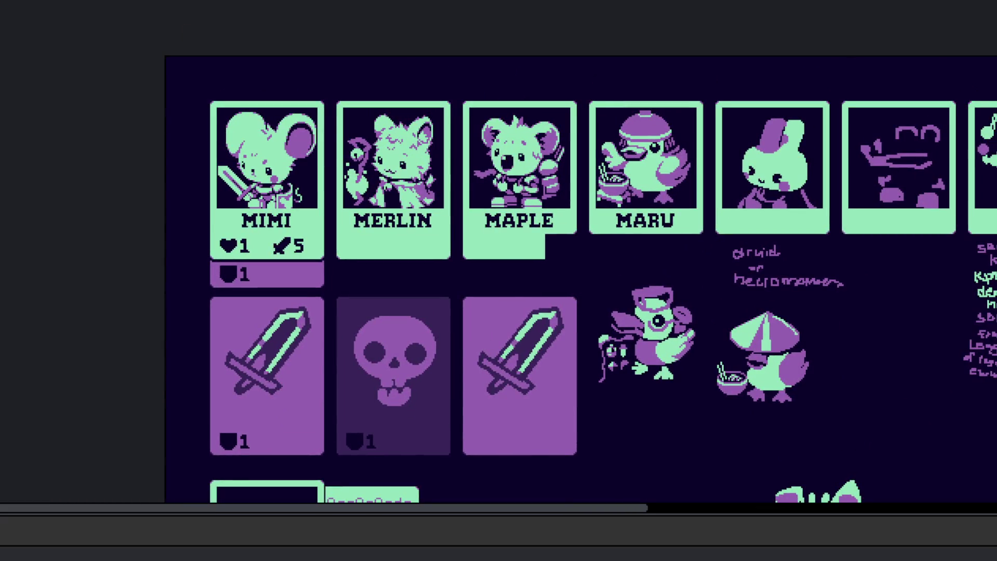
{"action": "scroll", "coordinate": [743, 141], "scroll_direction": "up", "scroll_amount": 2}
{"action": "left_click_drag", "start_coordinate": [651, 72], "coordinate": [450, 275]}
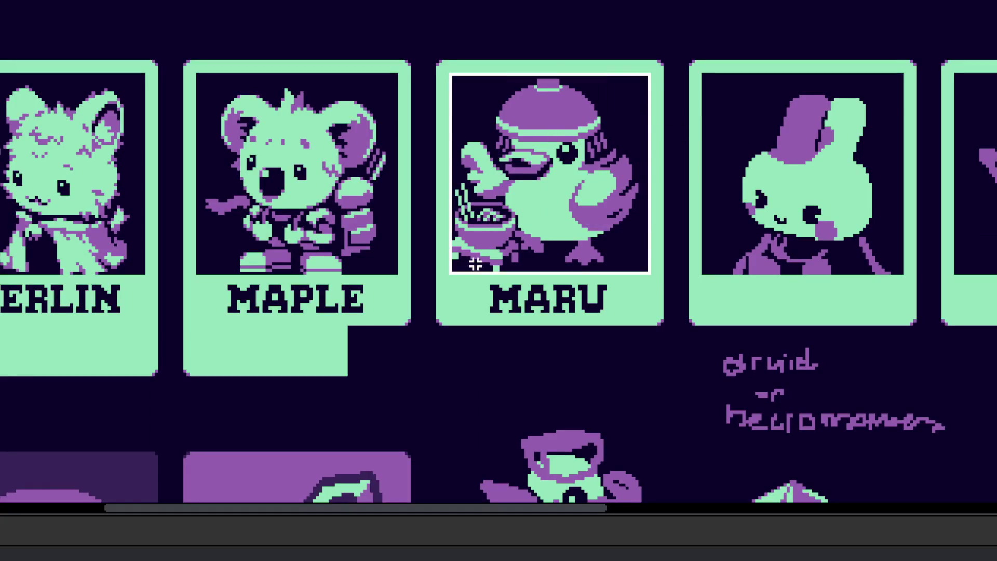
{"action": "left_click_drag", "start_coordinate": [592, 410], "coordinate": [532, 208]}
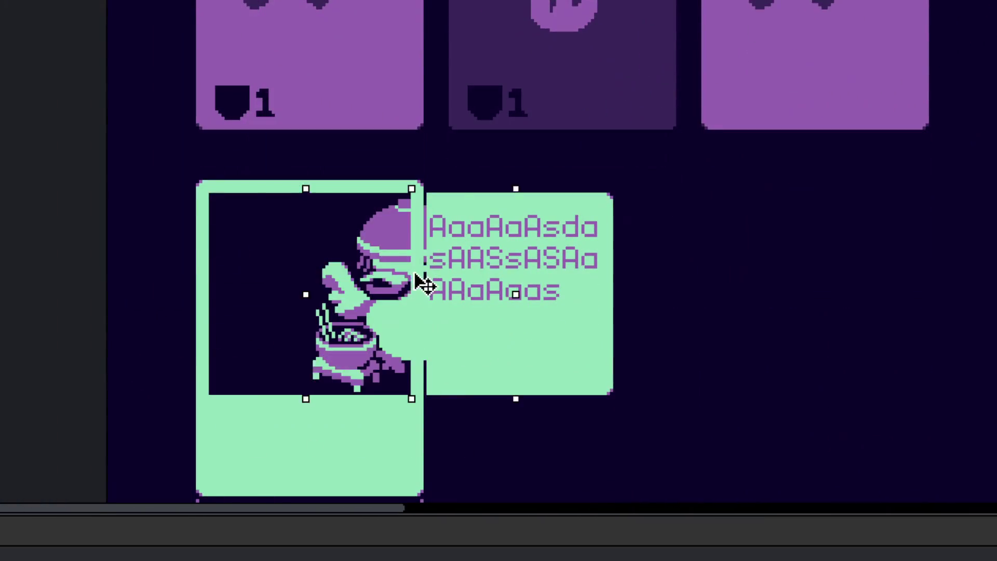
{"action": "left_click_drag", "start_coordinate": [632, 169], "coordinate": [416, 278]}
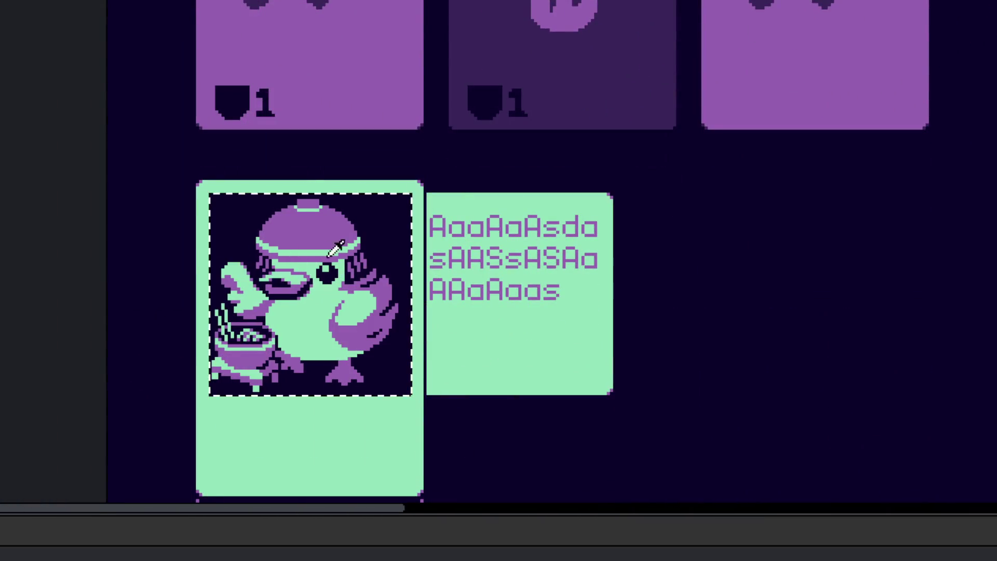
{"action": "scroll", "coordinate": [466, 286], "scroll_direction": "up", "scroll_amount": 2}
{"action": "scroll", "coordinate": [466, 285], "scroll_direction": "up", "scroll_amount": 1}
{"action": "scroll", "coordinate": [466, 285], "scroll_direction": "up", "scroll_amount": 1}
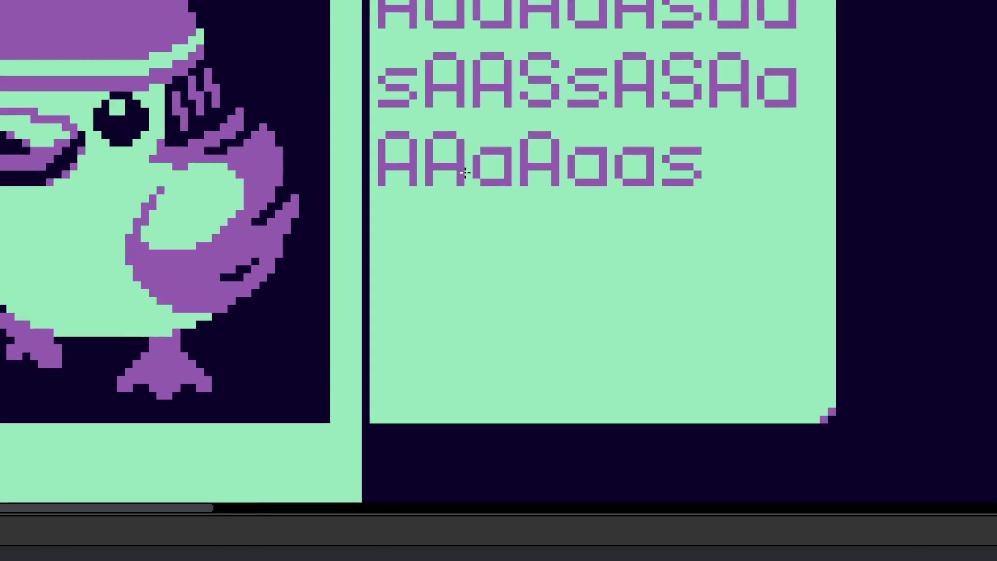
{"action": "scroll", "coordinate": [463, 174], "scroll_direction": "down", "scroll_amount": 2}
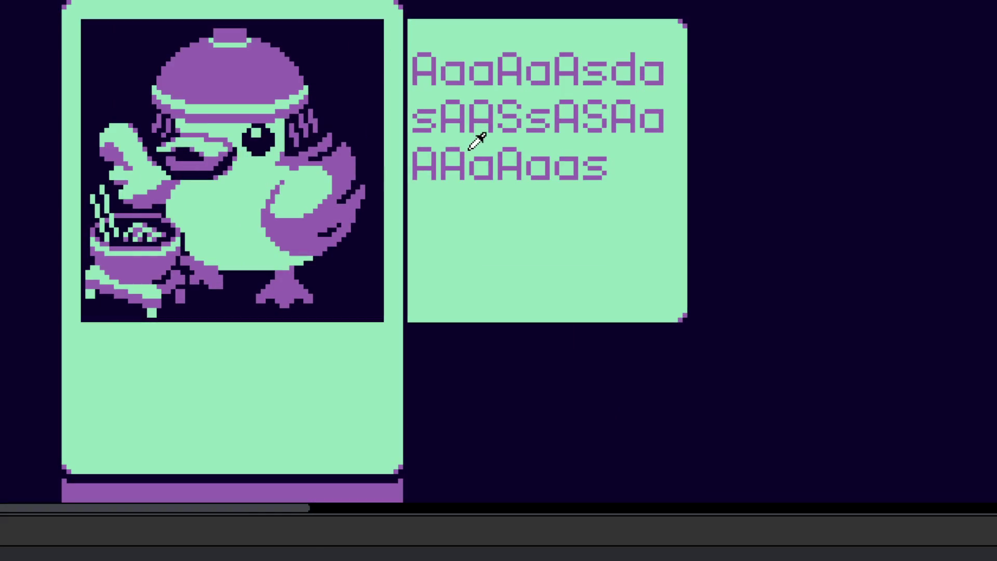
{"action": "scroll", "coordinate": [476, 138], "scroll_direction": "down", "scroll_amount": 1}
{"action": "left_click_drag", "start_coordinate": [476, 138], "coordinate": [454, 220]}
{"action": "scroll", "coordinate": [457, 208], "scroll_direction": "down", "scroll_amount": 2}
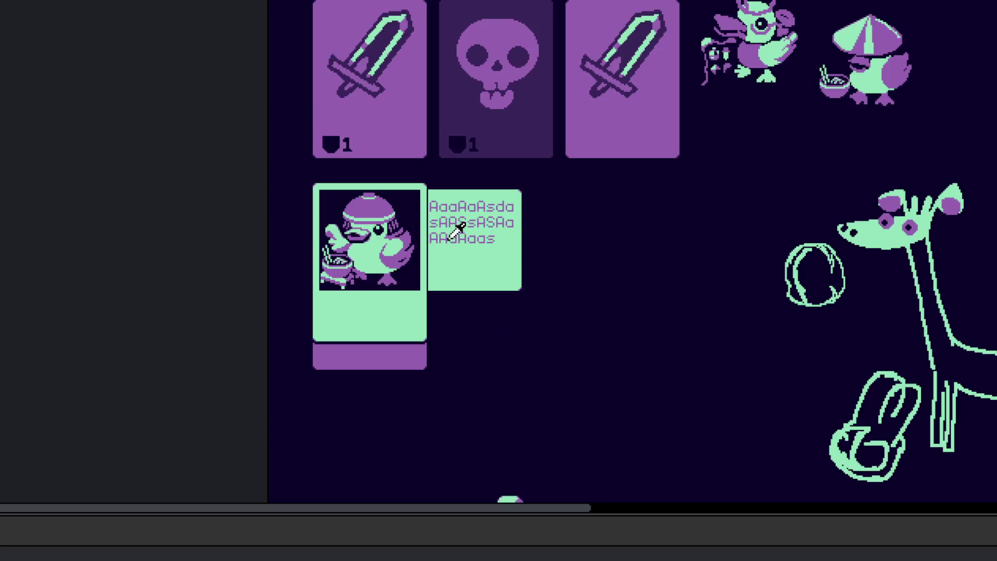
{"action": "mouse_move", "coordinate": [454, 94]}
{"action": "left_mouse_down"}
{"action": "mouse_move", "coordinate": [407, 431]}
{"action": "mouse_move", "coordinate": [423, 313]}
{"action": "left_mouse_up"}
{"action": "scroll", "coordinate": [379, 311], "scroll_direction": "up", "scroll_amount": 3}
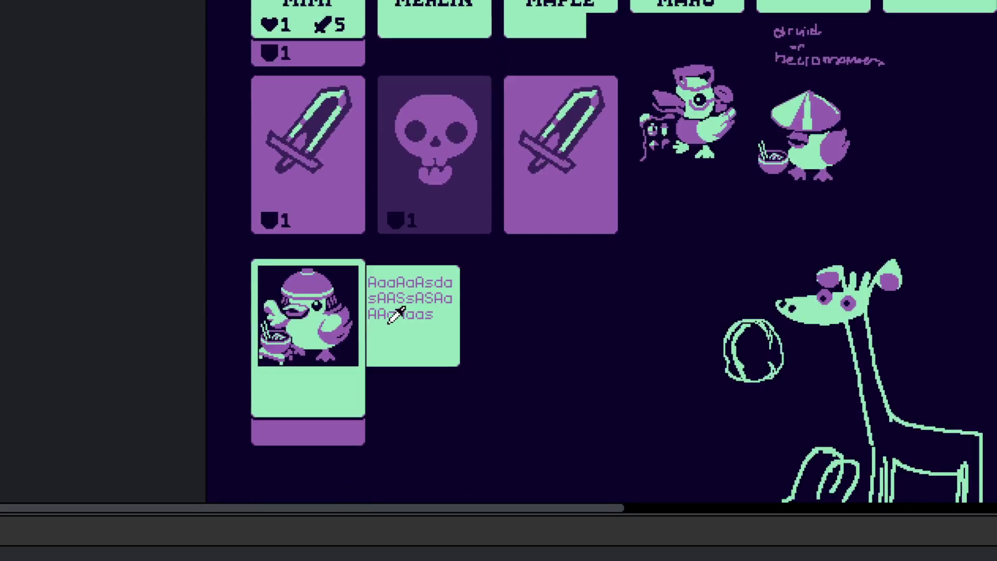
{"action": "scroll", "coordinate": [383, 233], "scroll_direction": "up", "scroll_amount": 2}
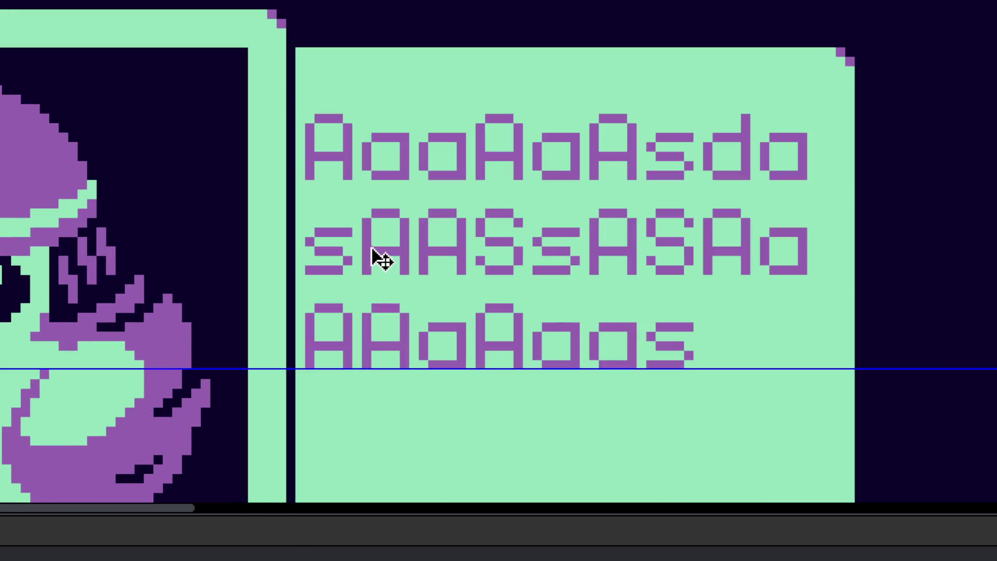
{"action": "scroll", "coordinate": [377, 260], "scroll_direction": "down", "scroll_amount": 1}
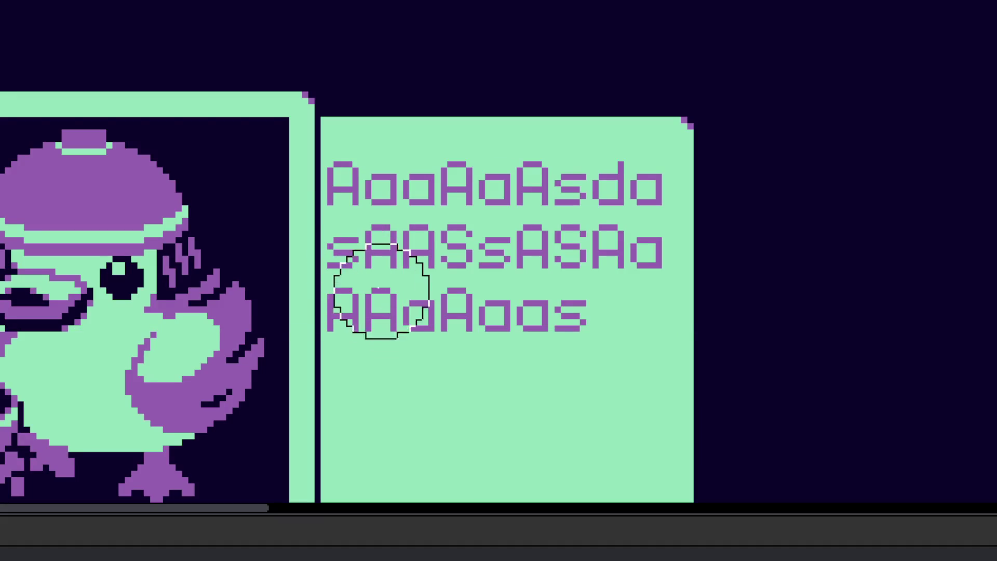
{"action": "scroll", "coordinate": [384, 291], "scroll_direction": "down", "scroll_amount": 3}
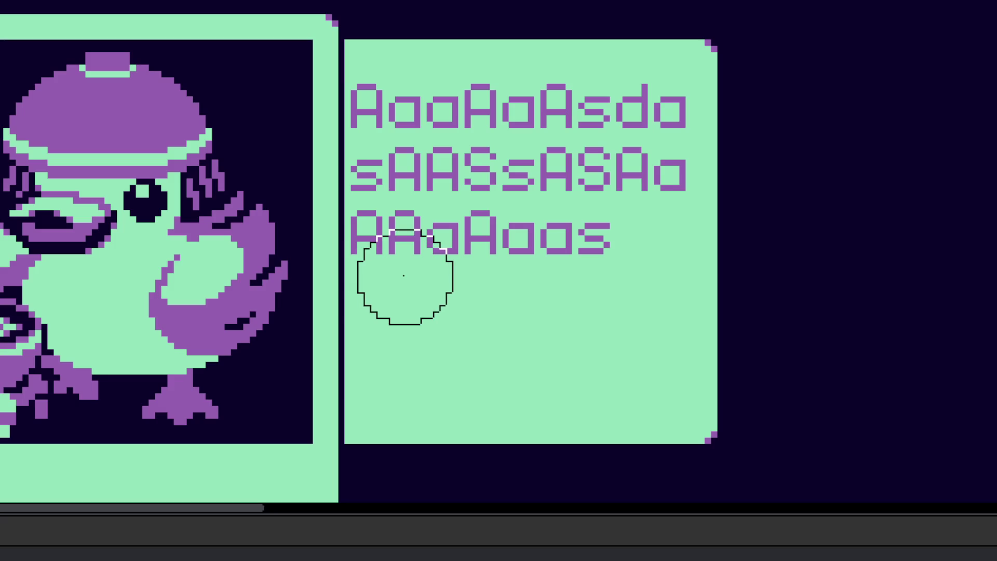
{"action": "scroll", "coordinate": [403, 277], "scroll_direction": "down", "scroll_amount": 4}
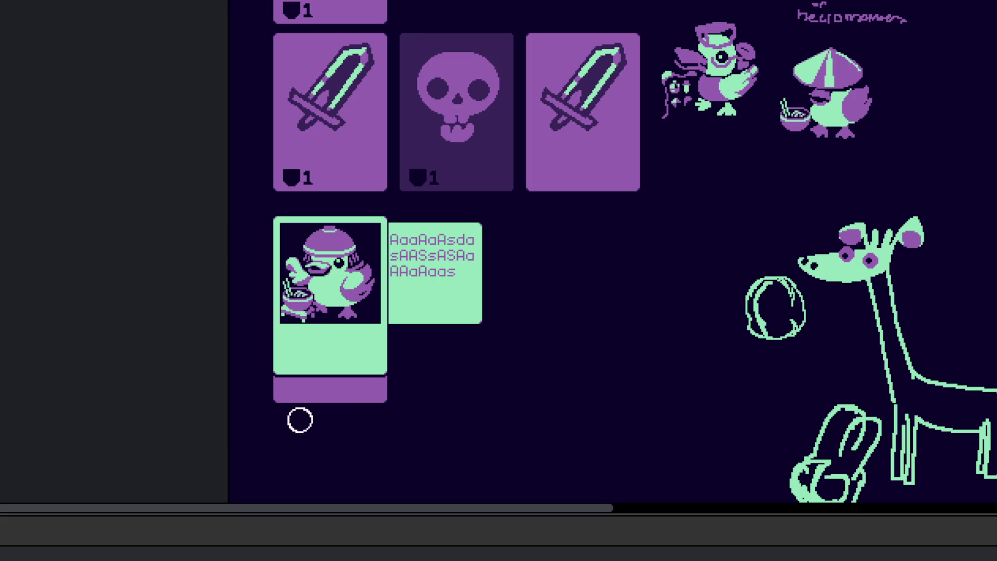
{"action": "scroll", "coordinate": [364, 377], "scroll_direction": "up", "scroll_amount": 3}
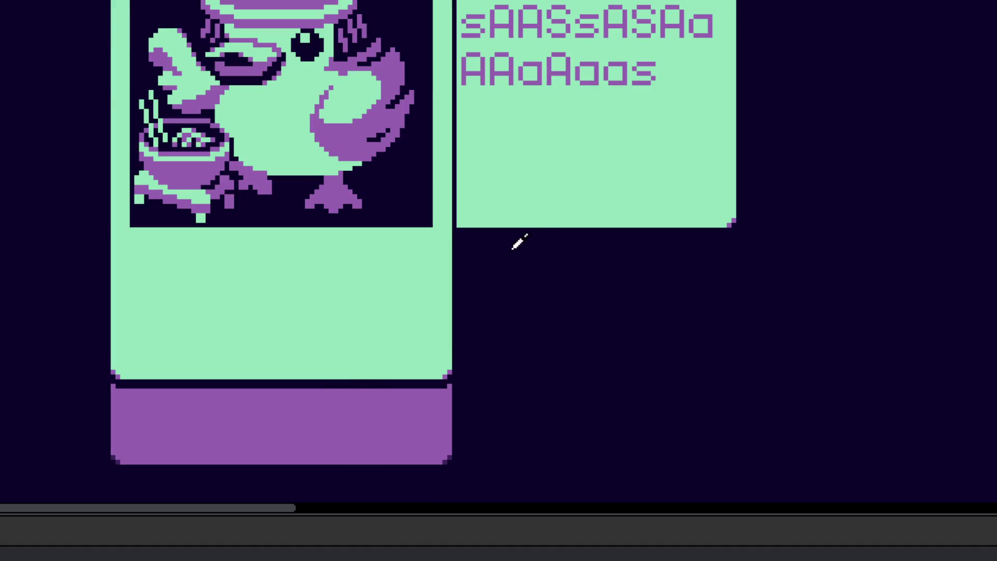
{"action": "scroll", "coordinate": [479, 240], "scroll_direction": "up", "scroll_amount": 2}
{"action": "mouse_move", "coordinate": [448, 237]}
{"action": "left_mouse_down"}
{"action": "mouse_move", "coordinate": [808, 266]}
{"action": "mouse_move", "coordinate": [280, 244]}
{"action": "mouse_move", "coordinate": [762, 284]}
{"action": "mouse_move", "coordinate": [785, 260]}
{"action": "left_mouse_up"}
{"action": "key", "text": "ctrl+z"}
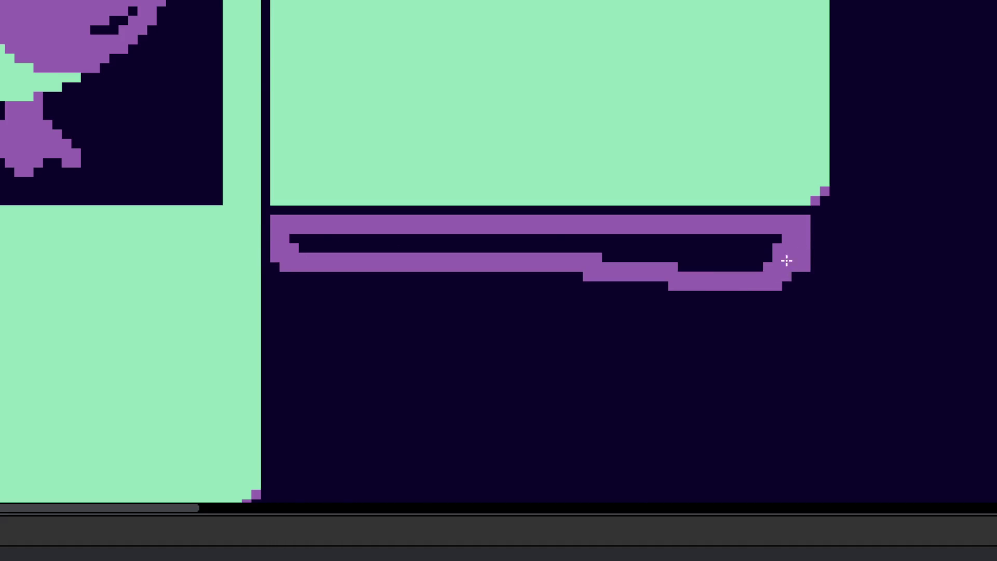
{"action": "key", "text": "ctrl+z"}
{"action": "scroll", "coordinate": [745, 305], "scroll_direction": "down", "scroll_amount": 3}
{"action": "scroll", "coordinate": [678, 294], "scroll_direction": "up", "scroll_amount": 2}
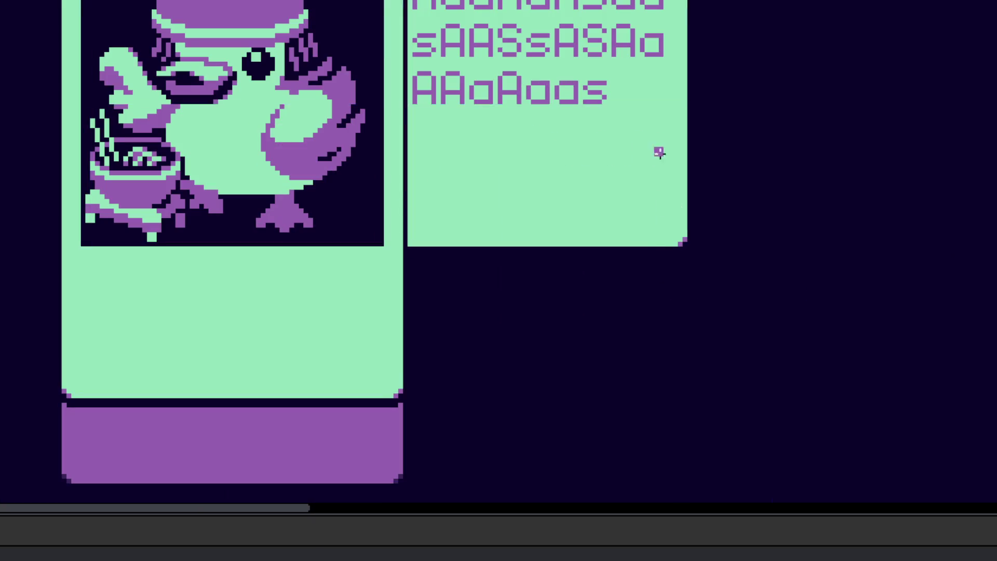
{"action": "scroll", "coordinate": [483, 223], "scroll_direction": "down", "scroll_amount": 2}
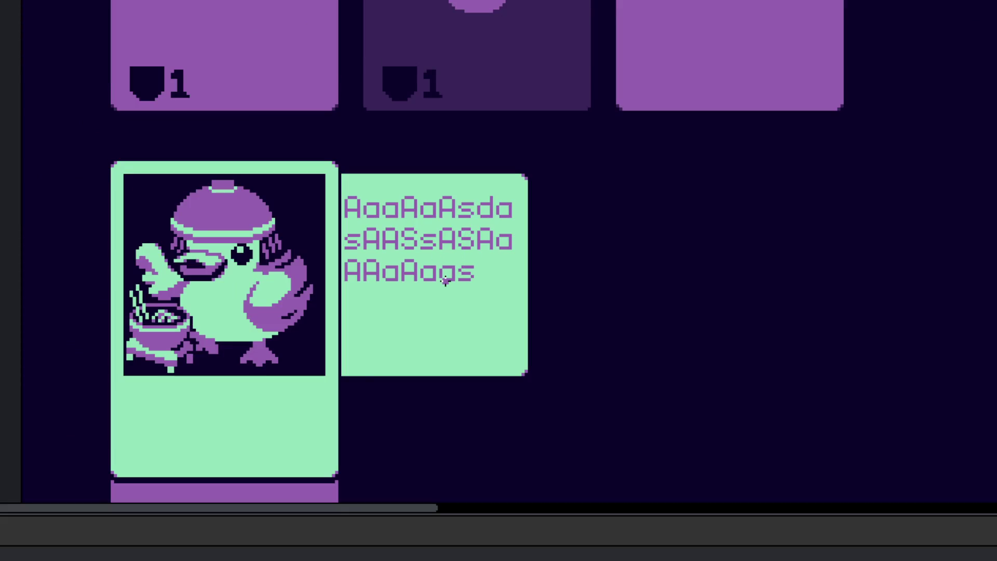
{"action": "scroll", "coordinate": [487, 295], "scroll_direction": "down", "scroll_amount": 2}
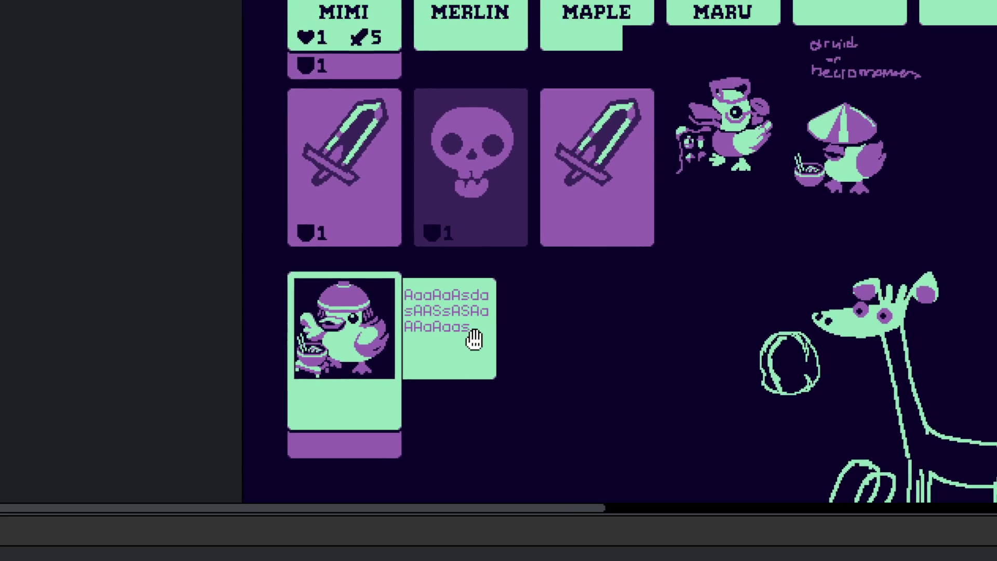
{"action": "scroll", "coordinate": [507, 396], "scroll_direction": "up", "scroll_amount": 3}
{"action": "scroll", "coordinate": [508, 397], "scroll_direction": "right", "scroll_amount": 3}
{"action": "scroll", "coordinate": [510, 246], "scroll_direction": "right", "scroll_amount": 5}
{"action": "scroll", "coordinate": [510, 245], "scroll_direction": "up", "scroll_amount": 2}
{"action": "scroll", "coordinate": [510, 246], "scroll_direction": "up", "scroll_amount": 5}
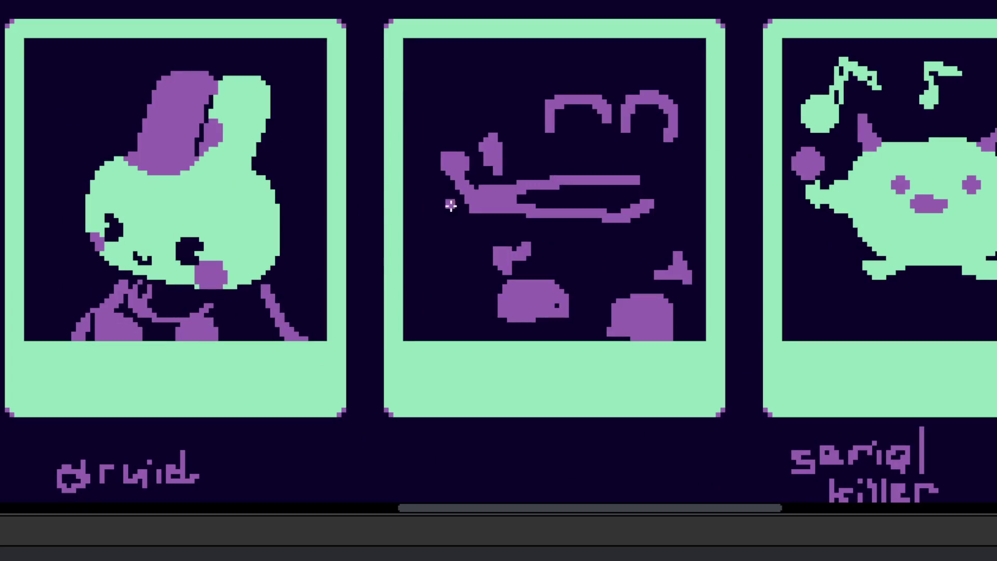
{"action": "scroll", "coordinate": [392, 211], "scroll_direction": "left", "scroll_amount": 1}
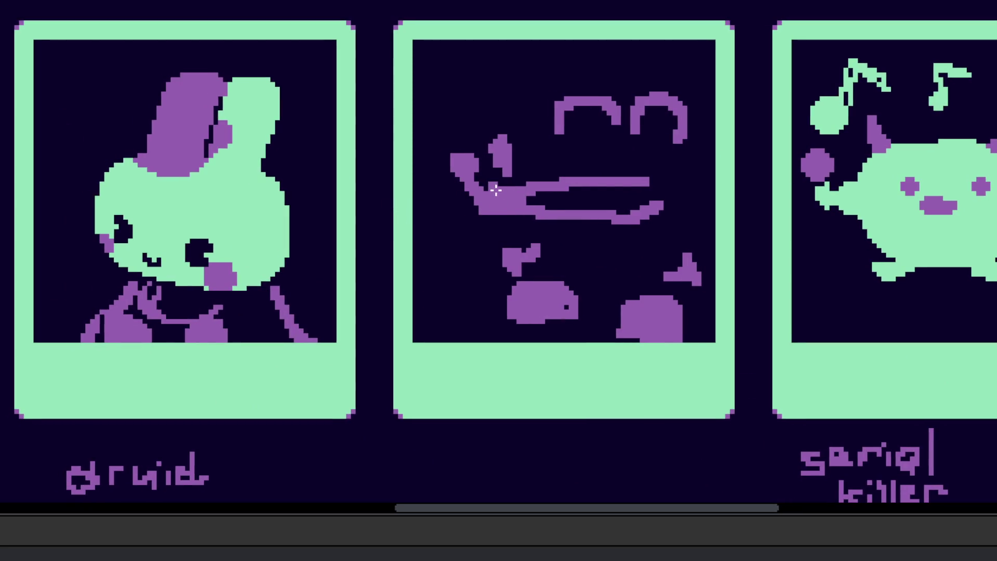
{"action": "scroll", "coordinate": [554, 247], "scroll_direction": "up", "scroll_amount": 1}
{"action": "scroll", "coordinate": [561, 259], "scroll_direction": "left", "scroll_amount": 5}
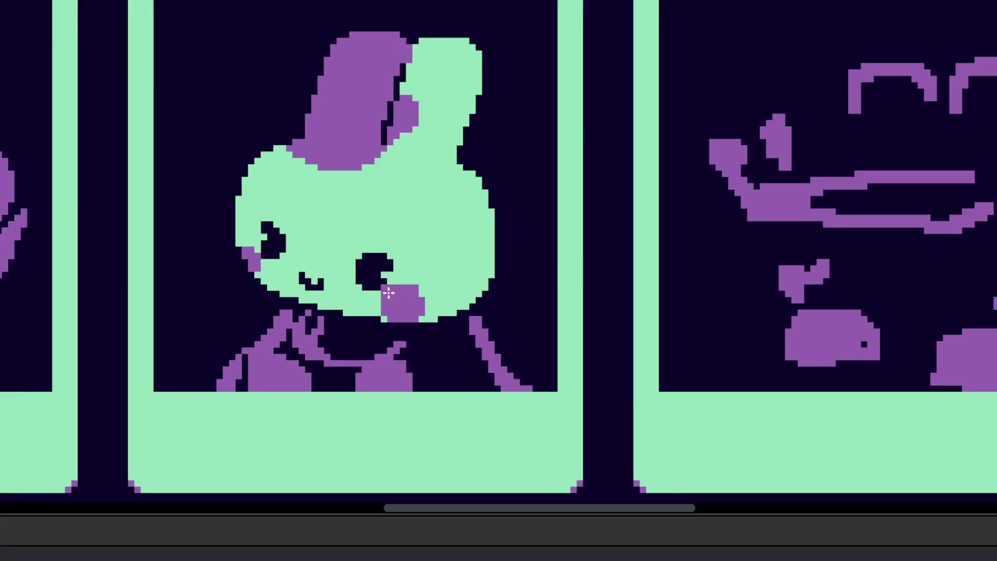
{"action": "scroll", "coordinate": [389, 293], "scroll_direction": "left", "scroll_amount": 2}
{"action": "scroll", "coordinate": [388, 293], "scroll_direction": "left", "scroll_amount": 3}
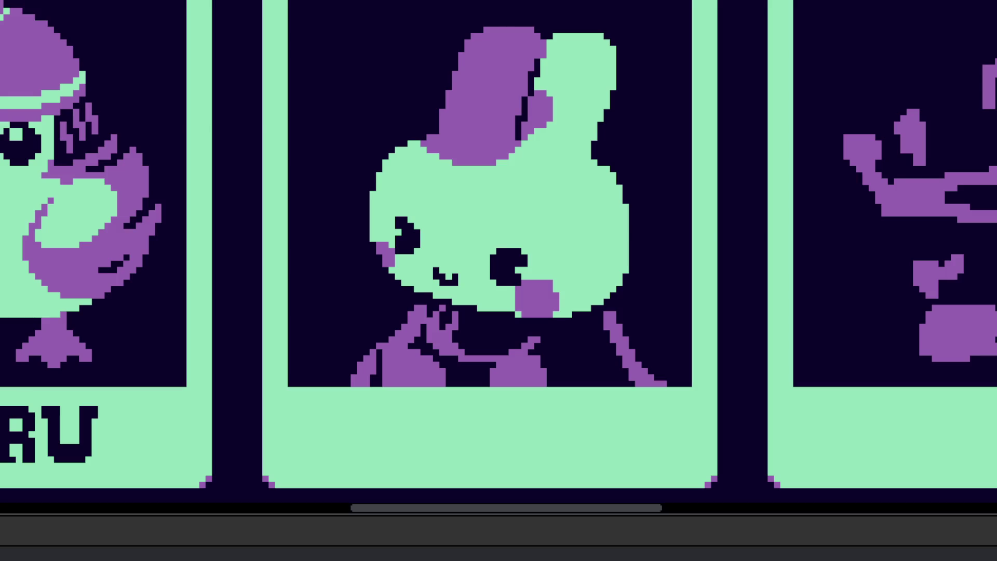
{"action": "scroll", "coordinate": [494, 327], "scroll_direction": "up", "scroll_amount": 5}
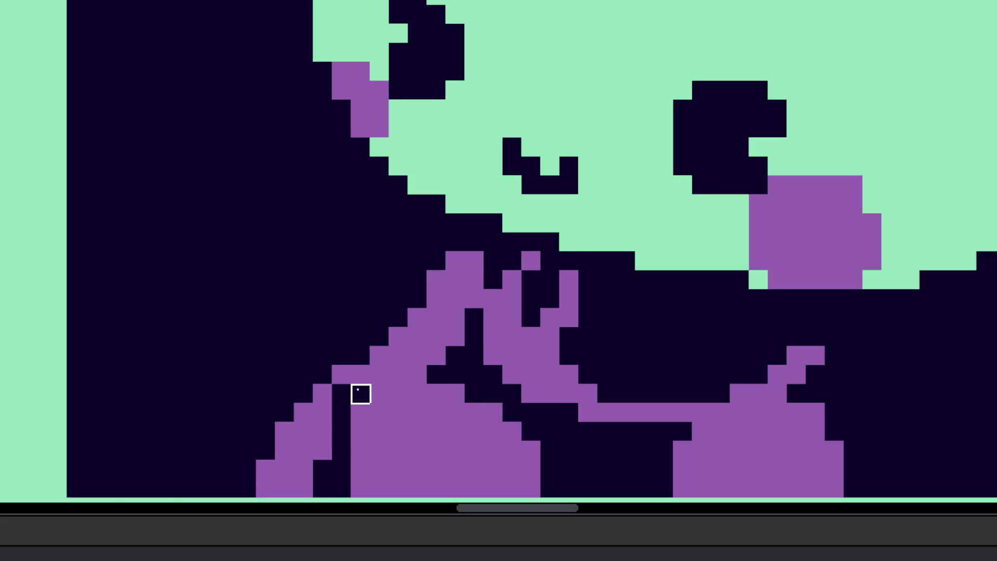
{"action": "scroll", "coordinate": [361, 394], "scroll_direction": "down", "scroll_amount": 6}
{"action": "scroll", "coordinate": [373, 396], "scroll_direction": "up", "scroll_amount": 6}
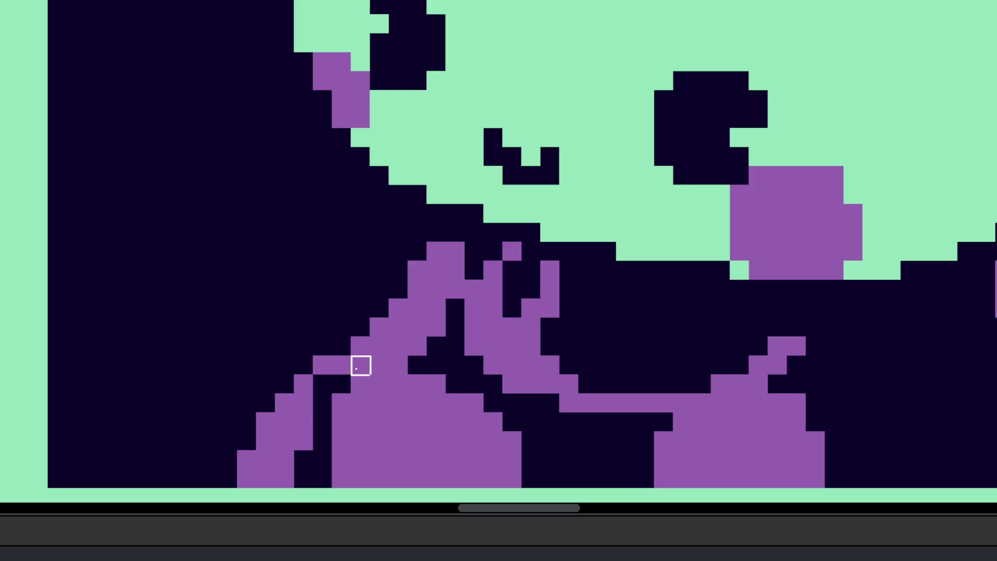
{"action": "scroll", "coordinate": [436, 327], "scroll_direction": "down", "scroll_amount": 6}
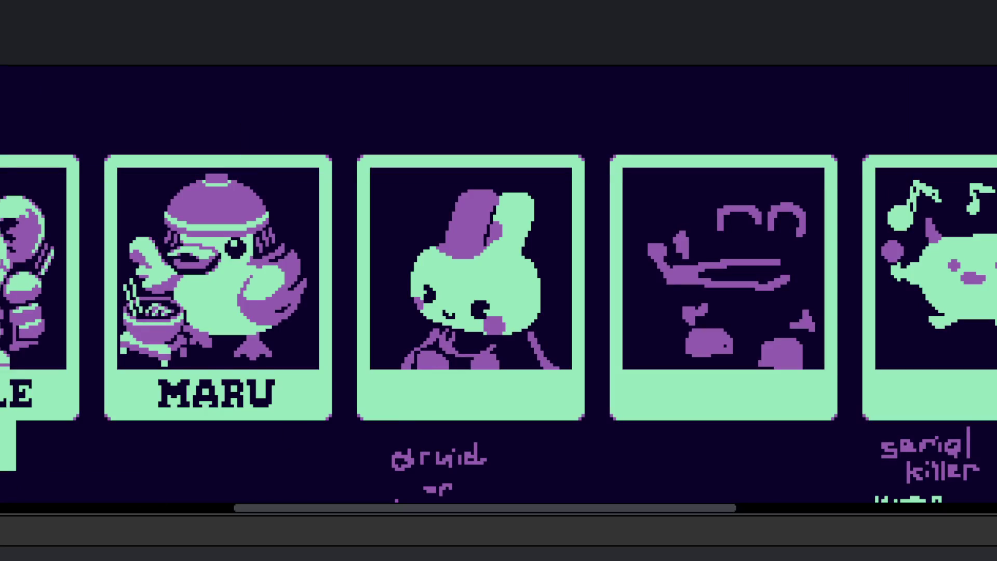
{"action": "scroll", "coordinate": [466, 305], "scroll_direction": "up", "scroll_amount": 4}
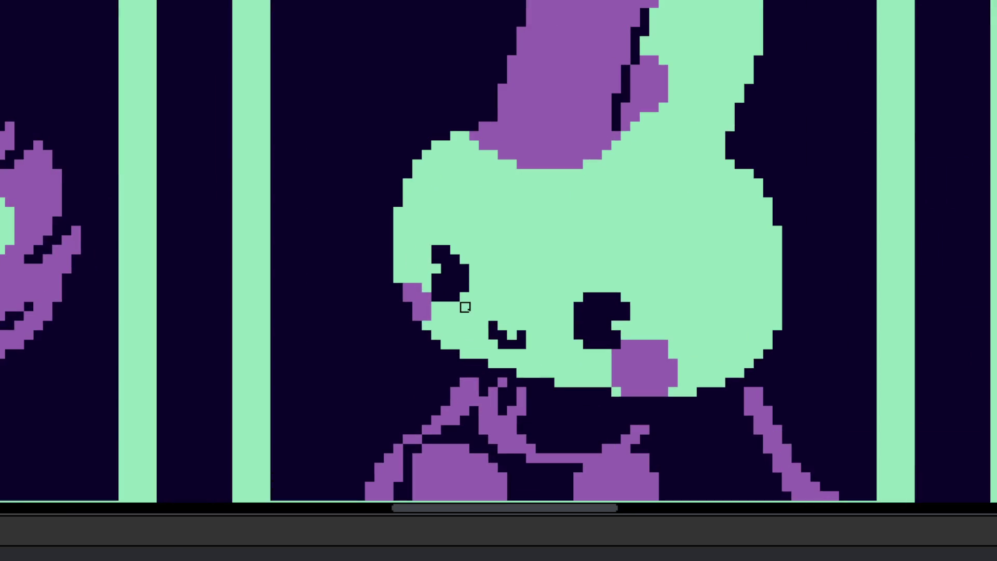
{"action": "scroll", "coordinate": [590, 251], "scroll_direction": "down", "scroll_amount": 2}
{"action": "scroll", "coordinate": [573, 379], "scroll_direction": "down", "scroll_amount": 3}
{"action": "scroll", "coordinate": [574, 379], "scroll_direction": "up", "scroll_amount": 1}
{"action": "scroll", "coordinate": [596, 400], "scroll_direction": "up", "scroll_amount": 2}
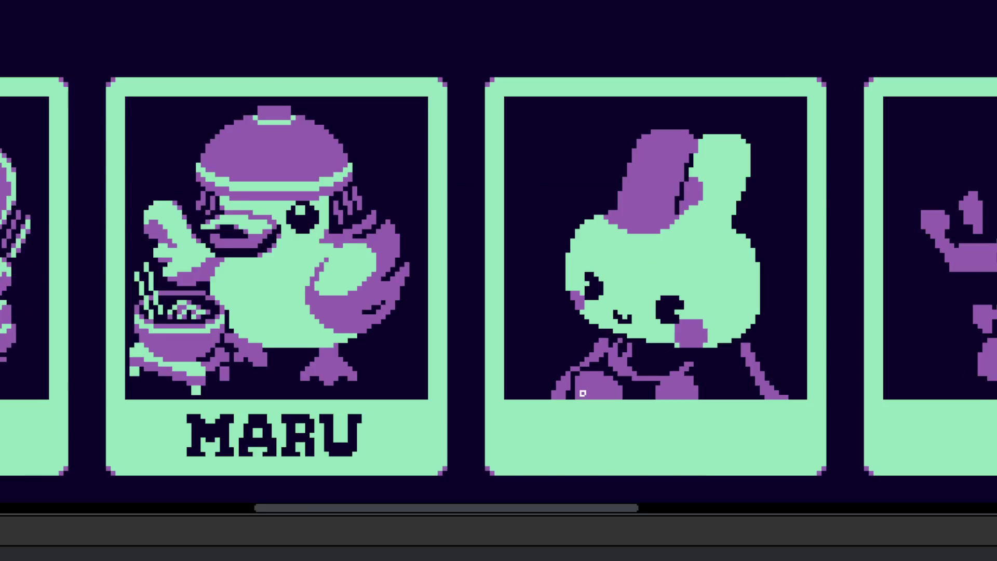
{"action": "scroll", "coordinate": [601, 384], "scroll_direction": "up", "scroll_amount": 2}
{"action": "scroll", "coordinate": [618, 301], "scroll_direction": "up", "scroll_amount": 1}
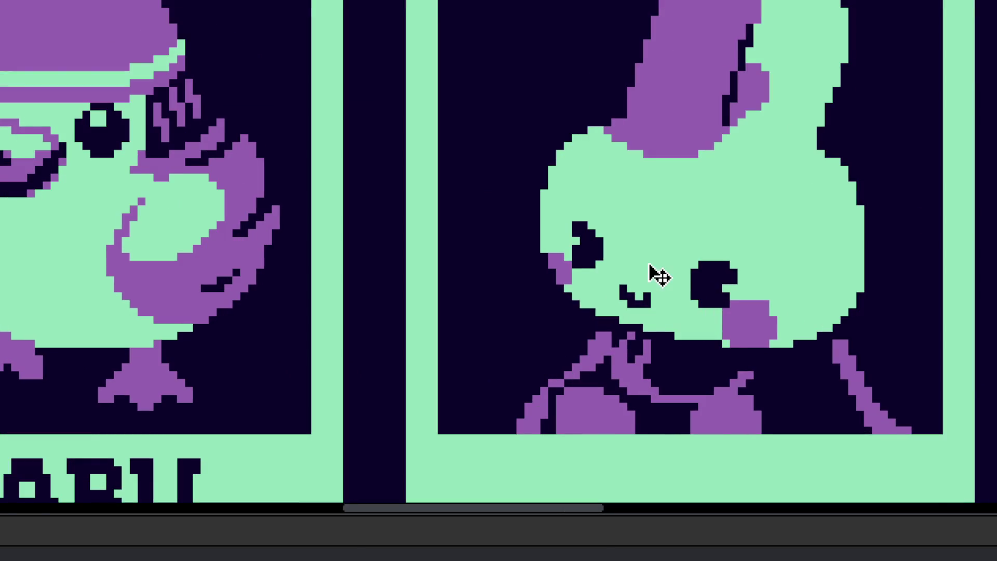
{"action": "left_click_drag", "start_coordinate": [514, 143], "coordinate": [498, 133]}
{"action": "scroll", "coordinate": [498, 134], "scroll_direction": "up", "scroll_amount": 1}
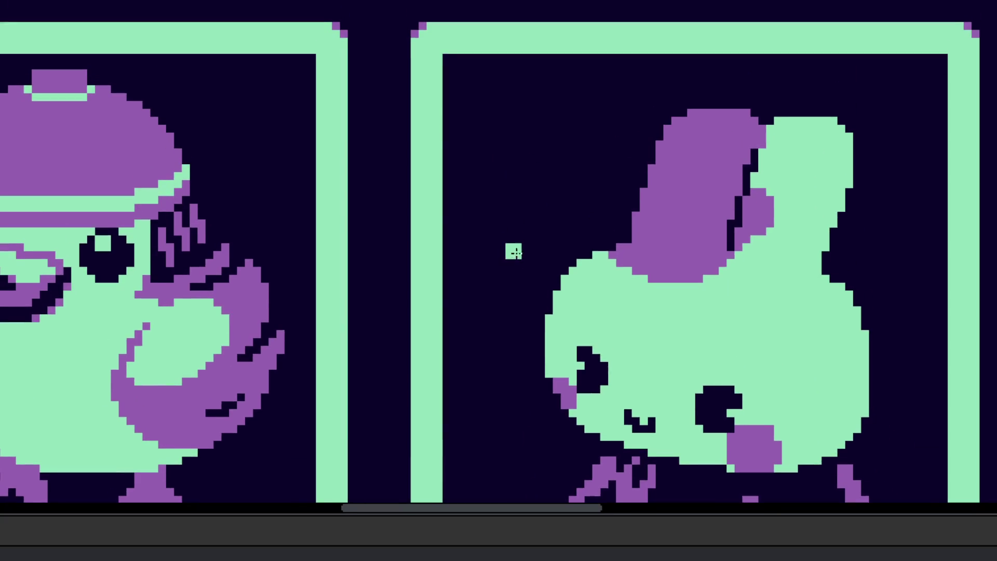
{"action": "left_click_drag", "start_coordinate": [514, 249], "coordinate": [498, 208]}
{"action": "scroll", "coordinate": [511, 234], "scroll_direction": "up", "scroll_amount": 1}
{"action": "key", "text": "ctrl+z"}
{"action": "scroll", "coordinate": [514, 233], "scroll_direction": "down", "scroll_amount": 2}
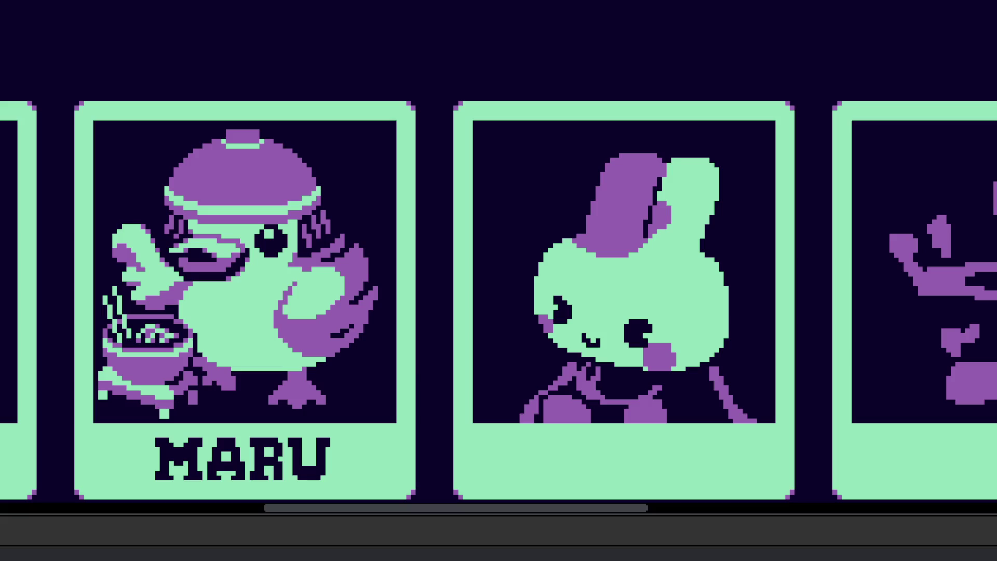
{"action": "left_click", "coordinate": [544, 346]}
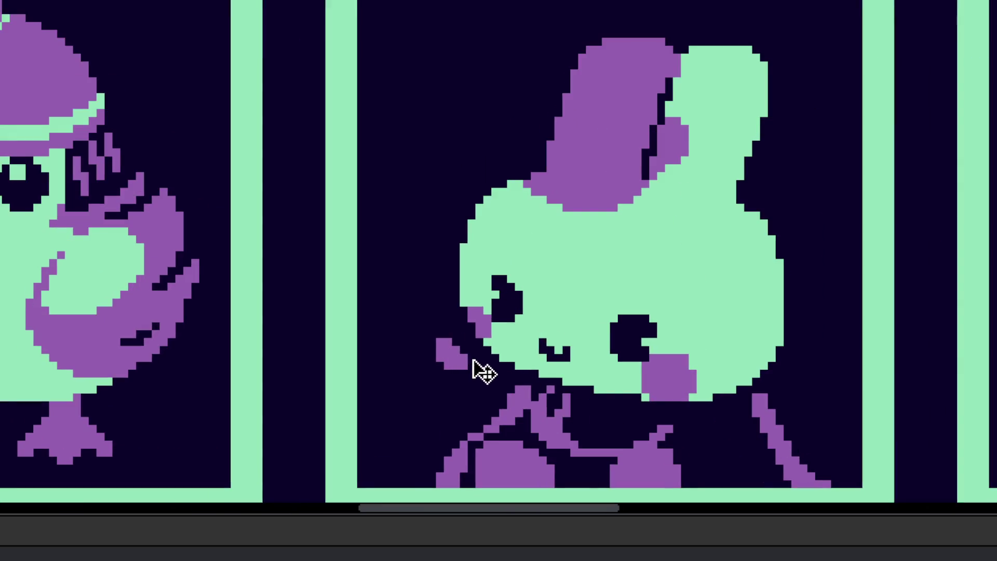
- Paint purple beside the bunny's left cheek and move the bunny up in its card
{"action": "left_click_drag", "start_coordinate": [443, 353], "coordinate": [486, 369]}
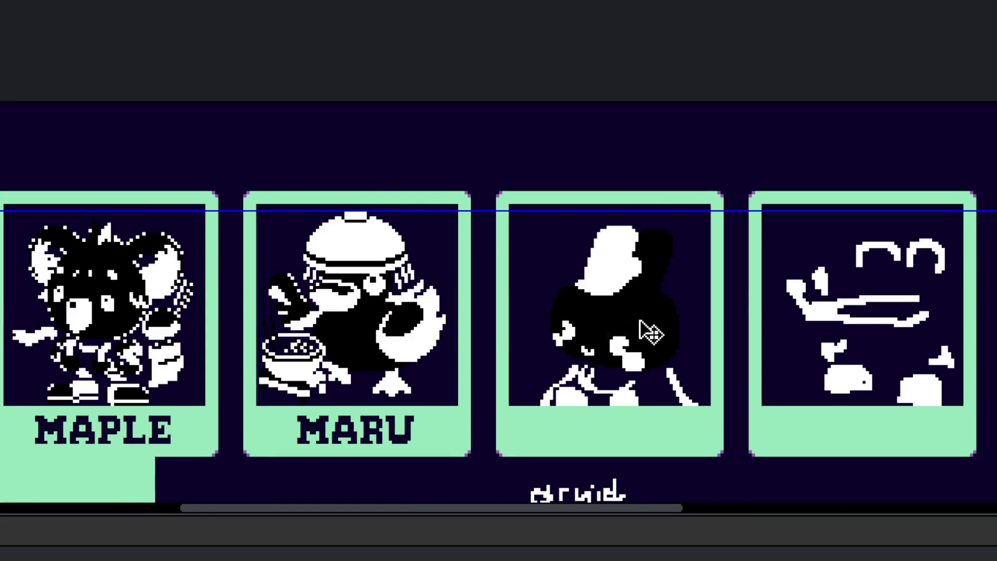
{"action": "left_click_drag", "start_coordinate": [709, 304], "coordinate": [730, 408]}
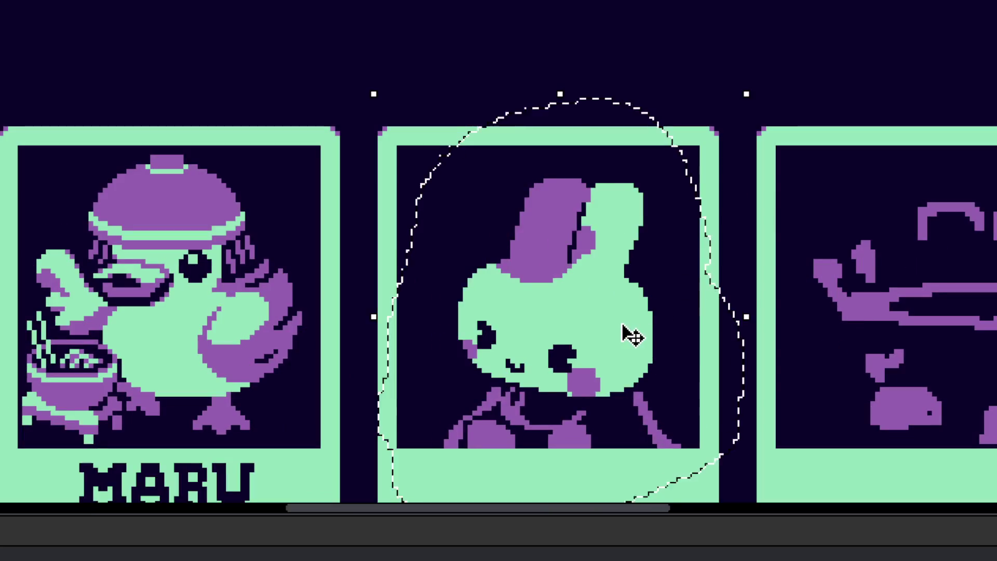
{"action": "left_click_drag", "start_coordinate": [632, 337], "coordinate": [631, 308]}
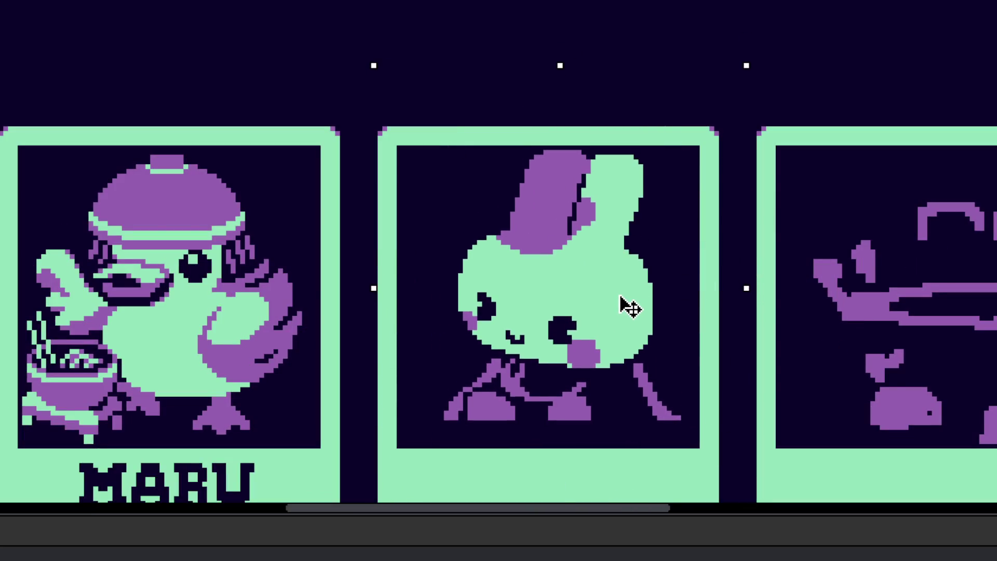
{"action": "left_click", "coordinate": [797, 276]}
- Select the bunny's body and shift it down within the card
{"action": "scroll", "coordinate": [571, 363], "scroll_direction": "up", "scroll_amount": 3}
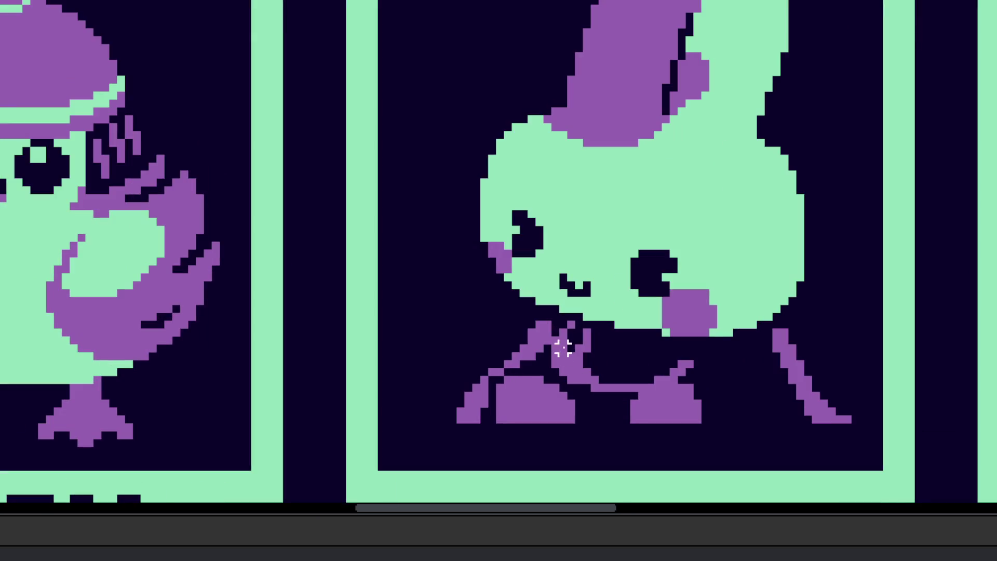
{"action": "scroll", "coordinate": [566, 369], "scroll_direction": "down", "scroll_amount": 2}
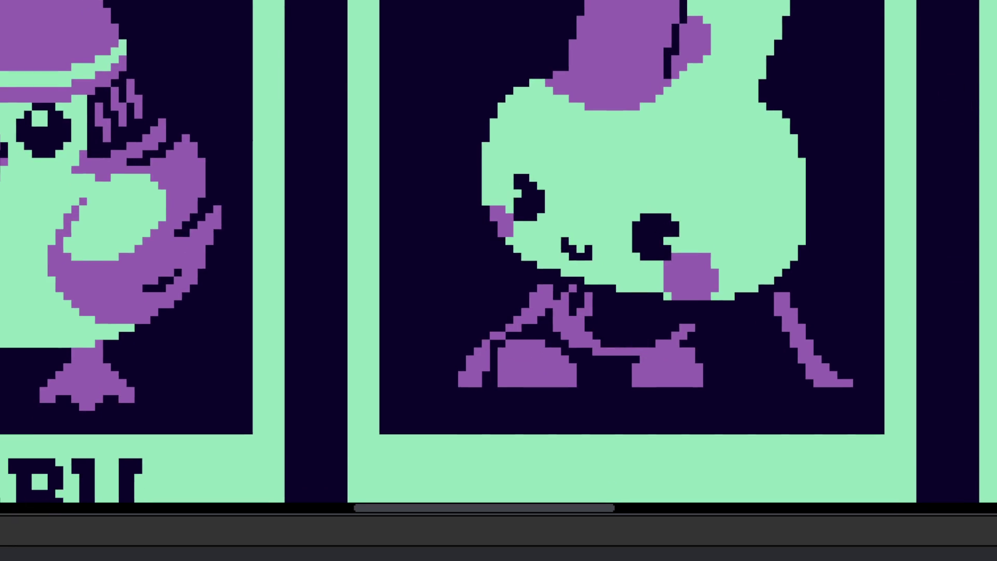
{"action": "mouse_move", "coordinate": [794, 287]}
{"action": "left_mouse_down"}
{"action": "mouse_move", "coordinate": [667, 439]}
{"action": "mouse_move", "coordinate": [888, 439]}
{"action": "left_mouse_up"}
{"action": "left_click_drag", "start_coordinate": [719, 350], "coordinate": [708, 389]}
{"action": "left_click", "coordinate": [518, 272]}
- Paint mint along the bunny's cheek and the lower edge of its face
{"action": "scroll", "coordinate": [518, 272], "scroll_direction": "up", "scroll_amount": 3}
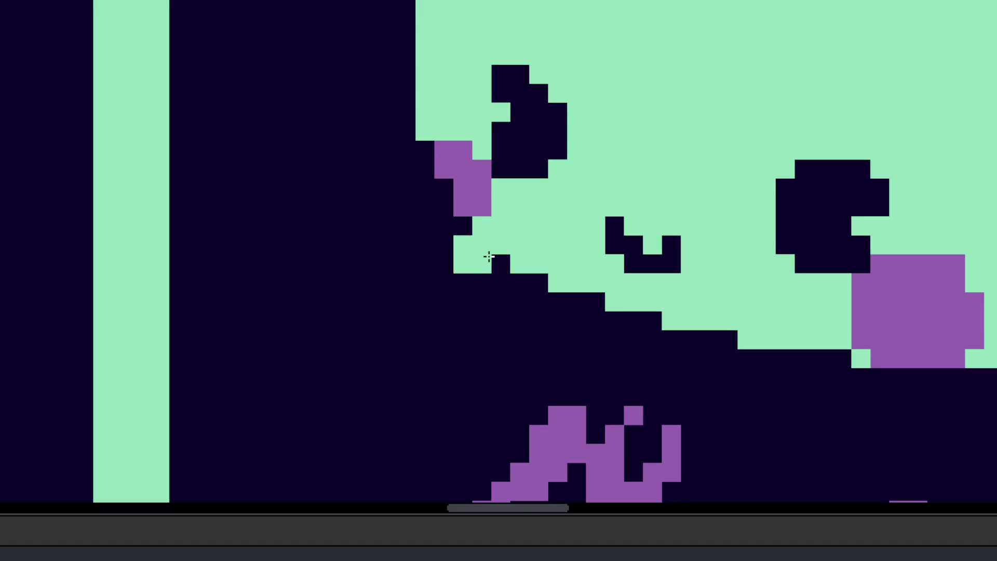
{"action": "mouse_move", "coordinate": [478, 251]}
{"action": "left_mouse_down"}
{"action": "mouse_move", "coordinate": [591, 321]}
{"action": "mouse_move", "coordinate": [737, 357]}
{"action": "mouse_move", "coordinate": [835, 360]}
{"action": "left_mouse_up"}
{"action": "left_click_drag", "start_coordinate": [517, 256], "coordinate": [563, 338]}
{"action": "left_click", "coordinate": [566, 336]}
{"action": "left_click", "coordinate": [527, 260]}
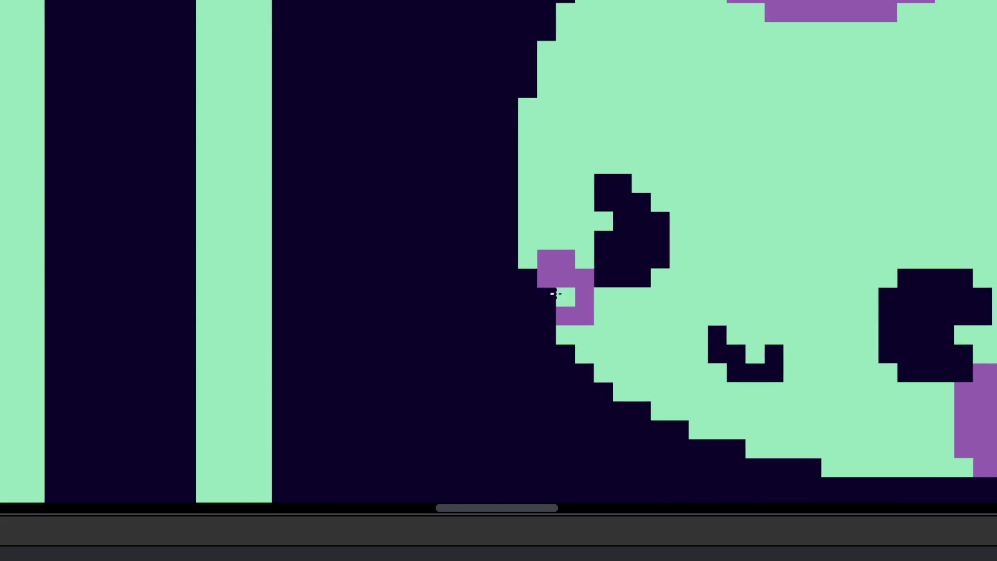
- Darken the stray mint outline pixels along the bunny head's right edge
{"action": "scroll", "coordinate": [543, 301], "scroll_direction": "down", "scroll_amount": 5}
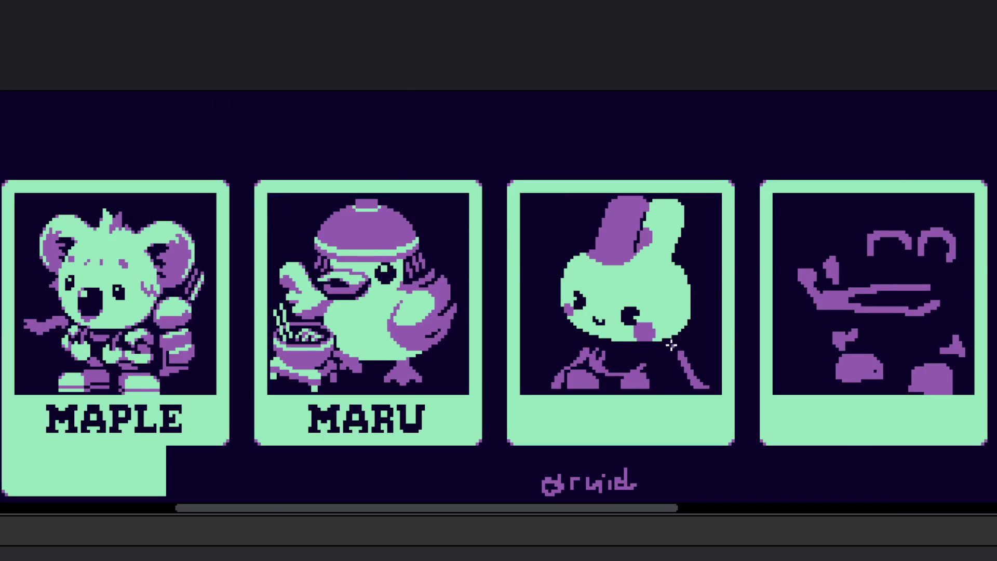
{"action": "scroll", "coordinate": [686, 355], "scroll_direction": "up", "scroll_amount": 3}
{"action": "scroll", "coordinate": [704, 291], "scroll_direction": "up", "scroll_amount": 2}
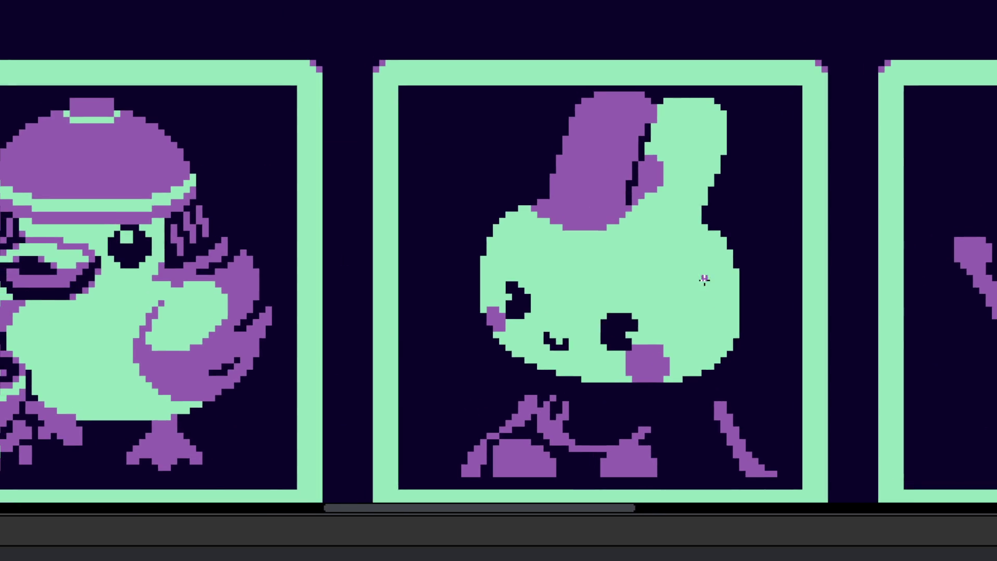
{"action": "scroll", "coordinate": [748, 274], "scroll_direction": "up", "scroll_amount": 3}
{"action": "scroll", "coordinate": [748, 274], "scroll_direction": "up", "scroll_amount": 2}
{"action": "left_click_drag", "start_coordinate": [713, 203], "coordinate": [687, 203]}
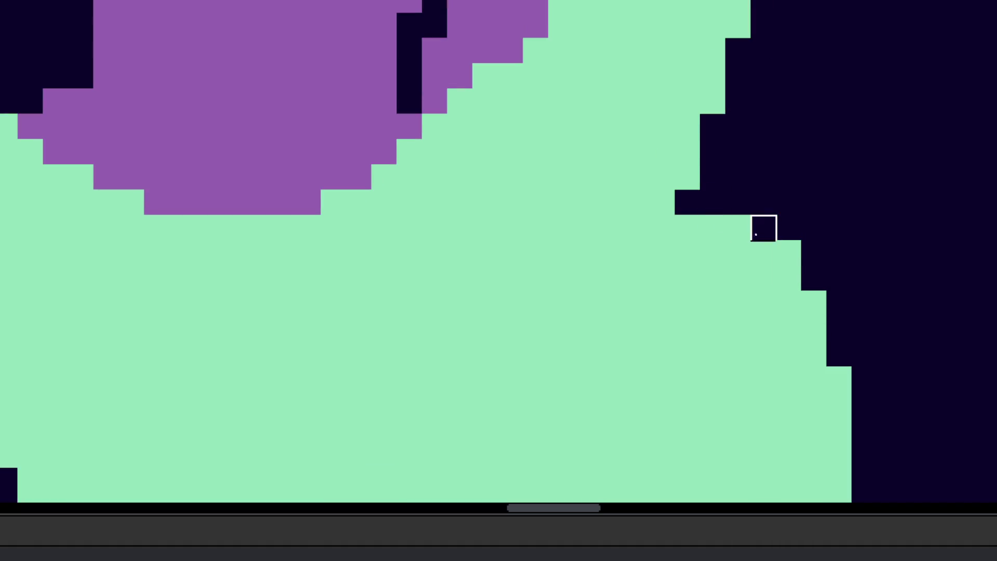
{"action": "left_click_drag", "start_coordinate": [763, 227], "coordinate": [788, 253]}
{"action": "left_click_drag", "start_coordinate": [815, 304], "coordinate": [738, 227]}
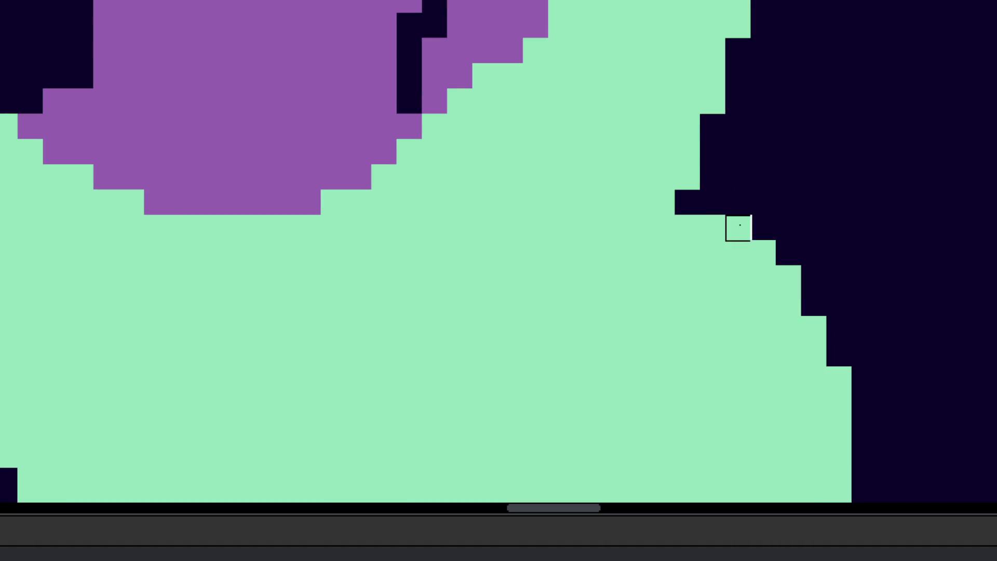
{"action": "left_click", "coordinate": [839, 379]}
- Fill the dark notches along the head's right edge with mint
{"action": "scroll", "coordinate": [814, 253], "scroll_direction": "down", "scroll_amount": 3}
{"action": "scroll", "coordinate": [828, 314], "scroll_direction": "down", "scroll_amount": 2}
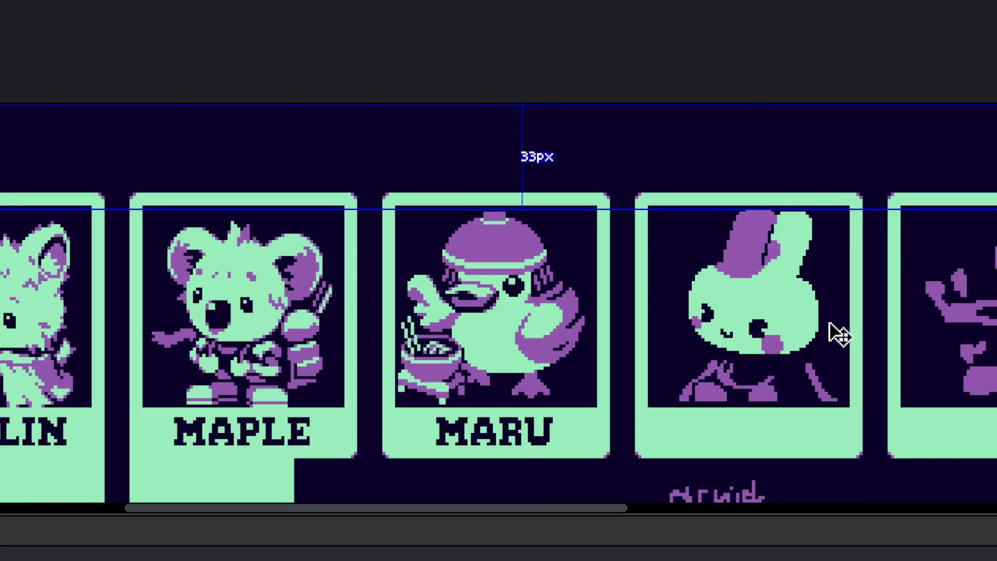
{"action": "scroll", "coordinate": [810, 288], "scroll_direction": "up", "scroll_amount": 3}
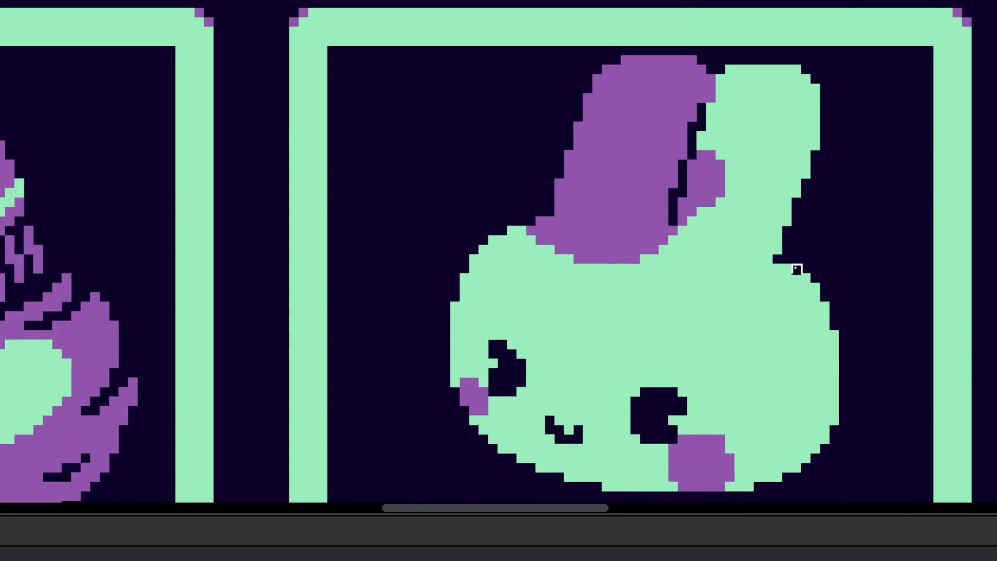
{"action": "scroll", "coordinate": [758, 260], "scroll_direction": "up", "scroll_amount": 2}
{"action": "left_click_drag", "start_coordinate": [759, 257], "coordinate": [779, 200]}
{"action": "scroll", "coordinate": [773, 205], "scroll_direction": "down", "scroll_amount": 4}
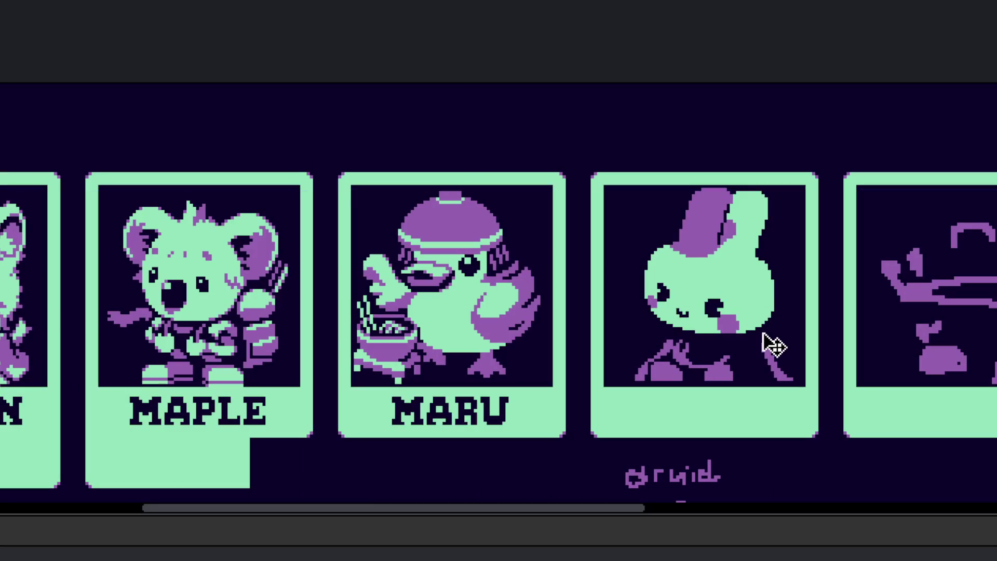
{"action": "scroll", "coordinate": [769, 346], "scroll_direction": "up", "scroll_amount": 2}
{"action": "scroll", "coordinate": [763, 212], "scroll_direction": "up", "scroll_amount": 2}
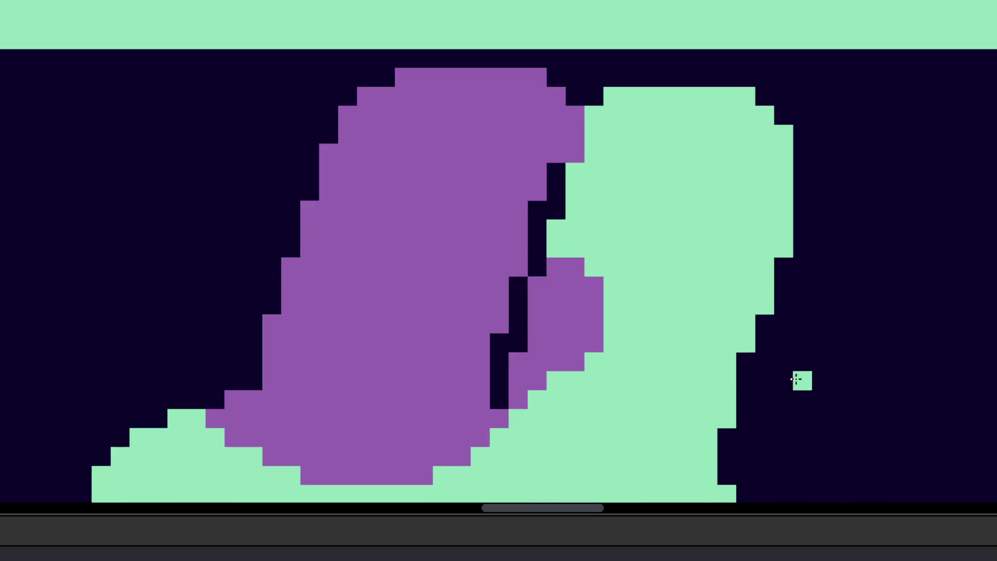
{"action": "left_click_drag", "start_coordinate": [748, 361], "coordinate": [774, 271]}
{"action": "scroll", "coordinate": [788, 285], "scroll_direction": "down", "scroll_amount": 3}
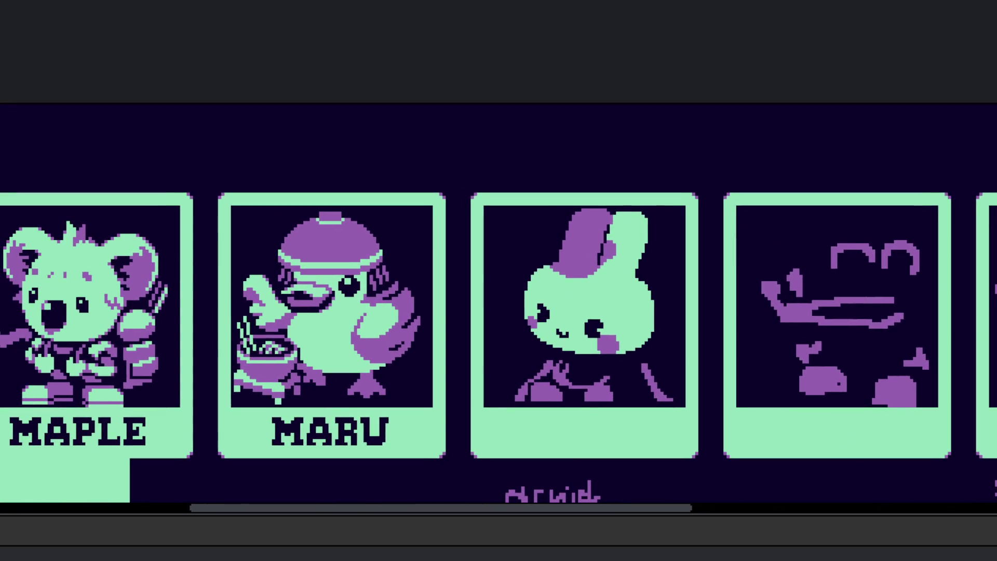
{"action": "scroll", "coordinate": [676, 322], "scroll_direction": "up", "scroll_amount": 3}
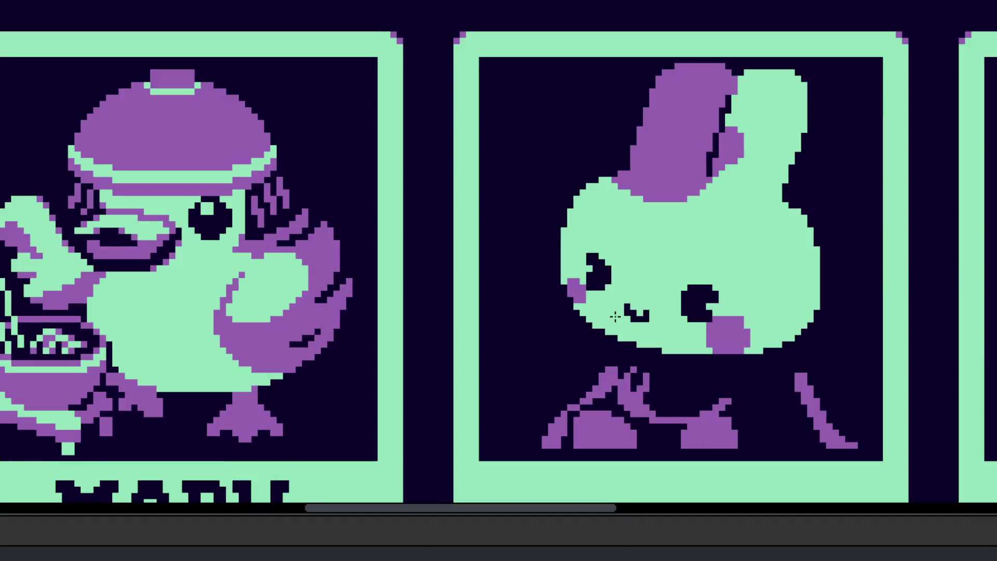
- Curl the bunny's eye tips with dark pixels, erasing and undoing stray ones
{"action": "scroll", "coordinate": [793, 369], "scroll_direction": "up", "scroll_amount": 3}
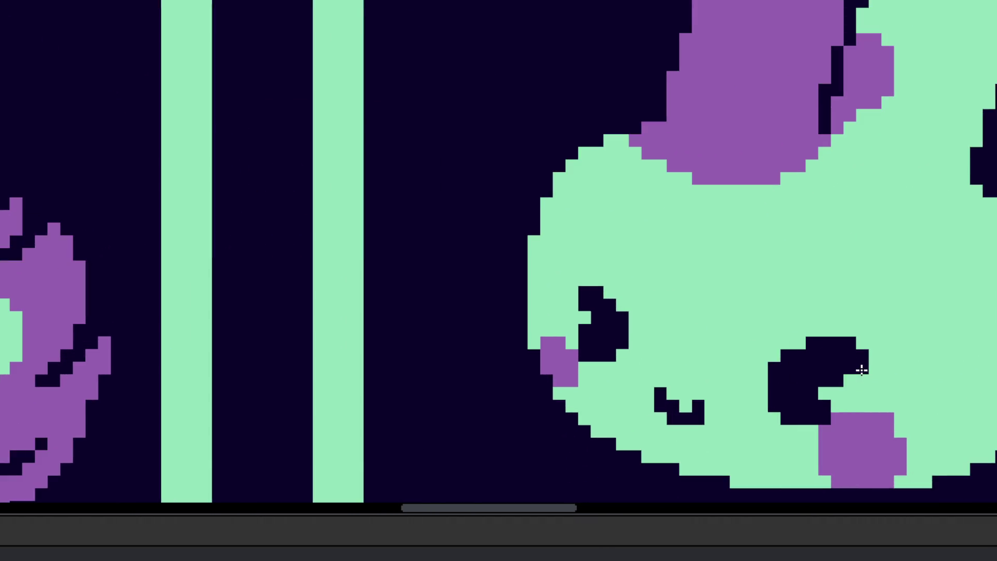
{"action": "left_click_drag", "start_coordinate": [875, 368], "coordinate": [875, 381]}
{"action": "left_click", "coordinate": [577, 307]}
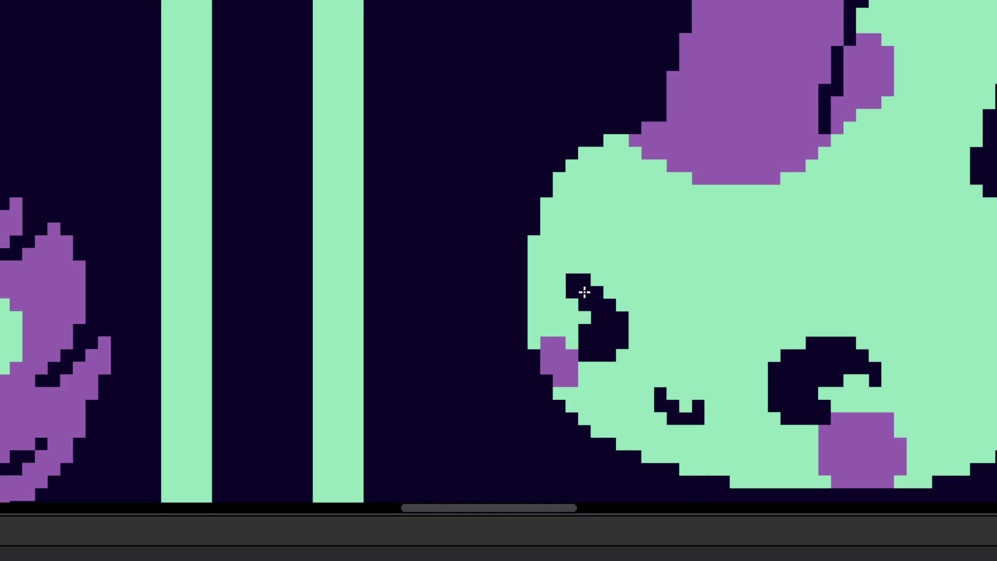
{"action": "scroll", "coordinate": [584, 292], "scroll_direction": "up", "scroll_amount": 1}
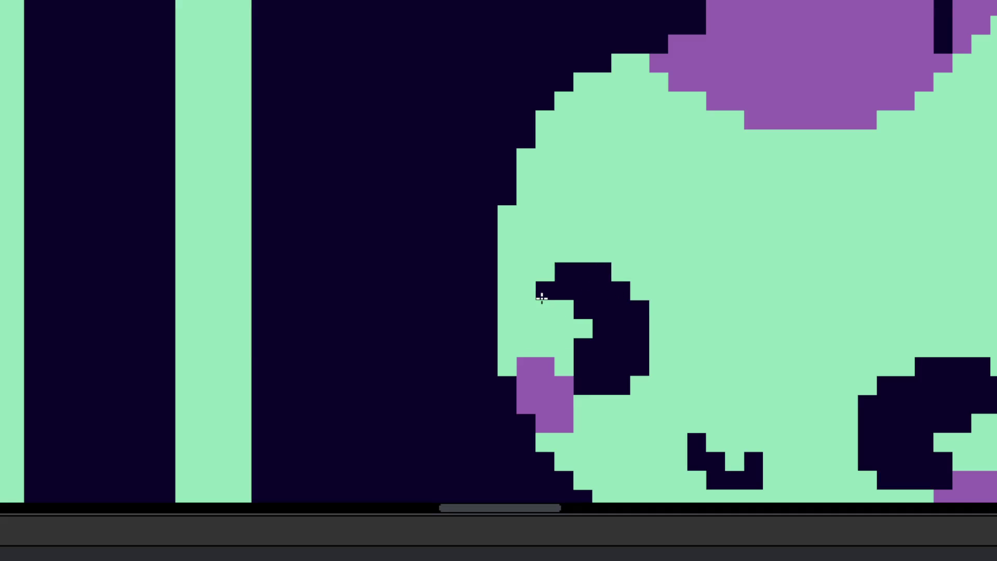
{"action": "scroll", "coordinate": [526, 303], "scroll_direction": "down", "scroll_amount": 3}
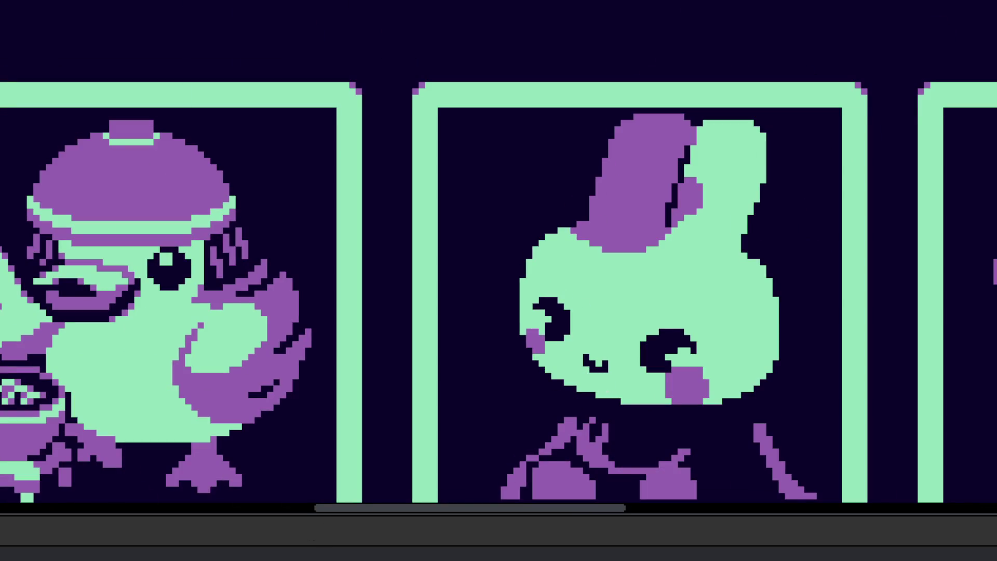
{"action": "scroll", "coordinate": [659, 306], "scroll_direction": "up", "scroll_amount": 2}
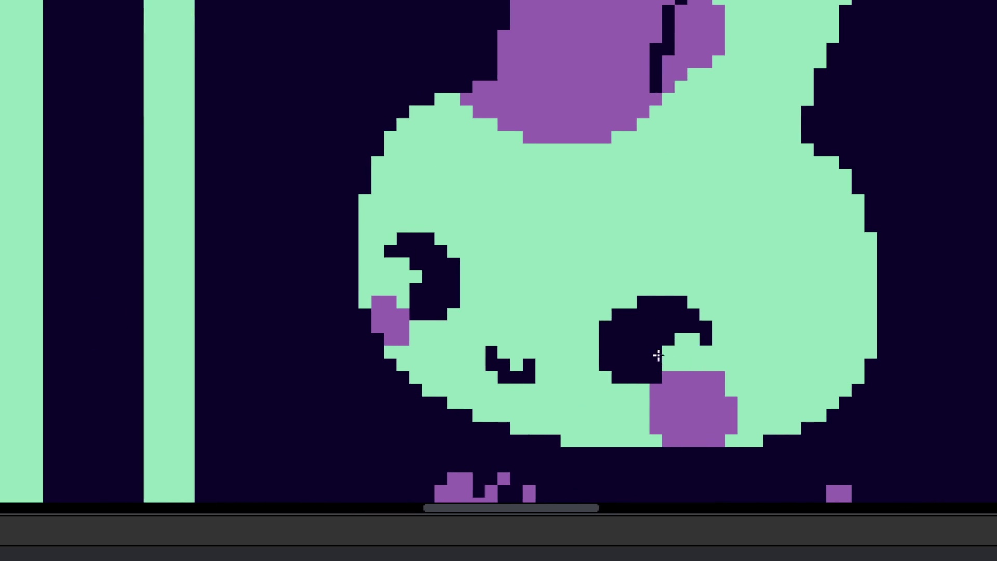
{"action": "scroll", "coordinate": [665, 351], "scroll_direction": "up", "scroll_amount": 3}
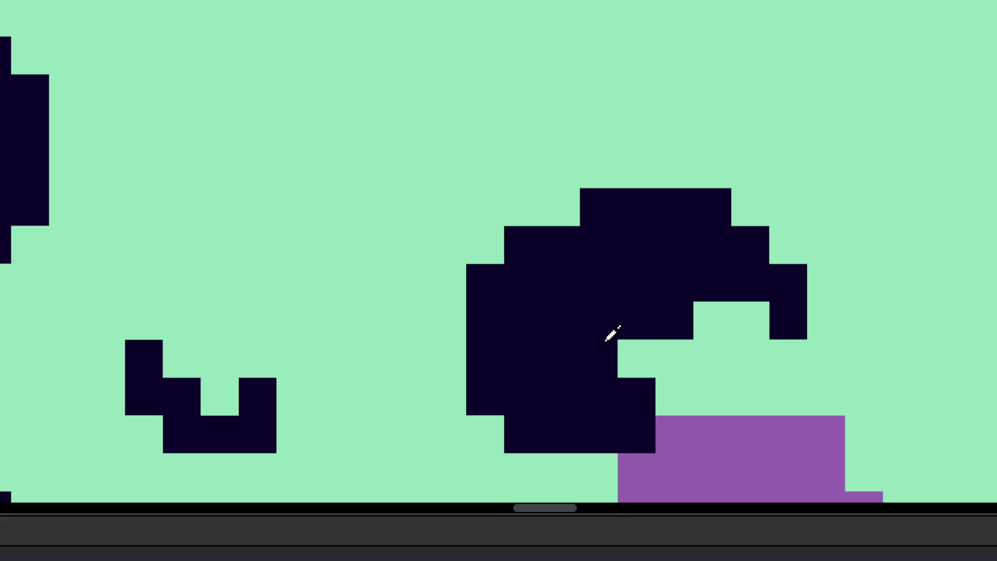
{"action": "left_click_drag", "start_coordinate": [635, 434], "coordinate": [652, 286]}
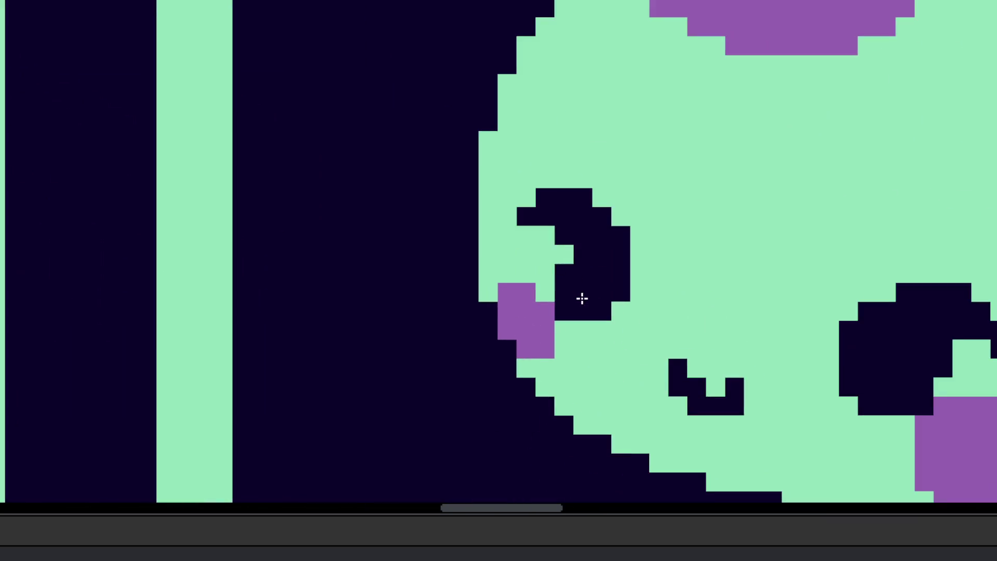
{"action": "left_click_drag", "start_coordinate": [581, 296], "coordinate": [512, 231]}
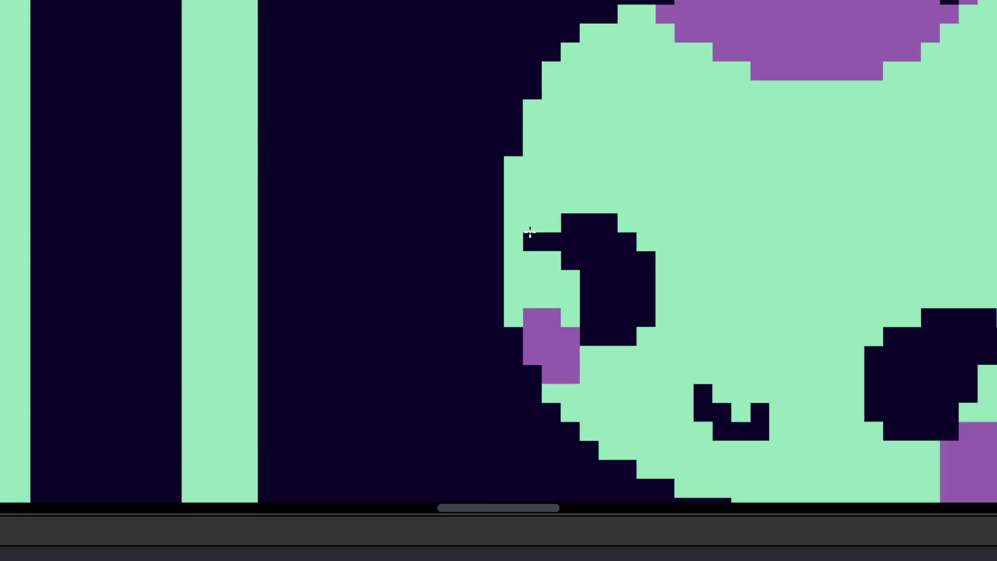
{"action": "key", "text": "ctrl+z"}
{"action": "left_click_drag", "start_coordinate": [547, 229], "coordinate": [530, 260]}
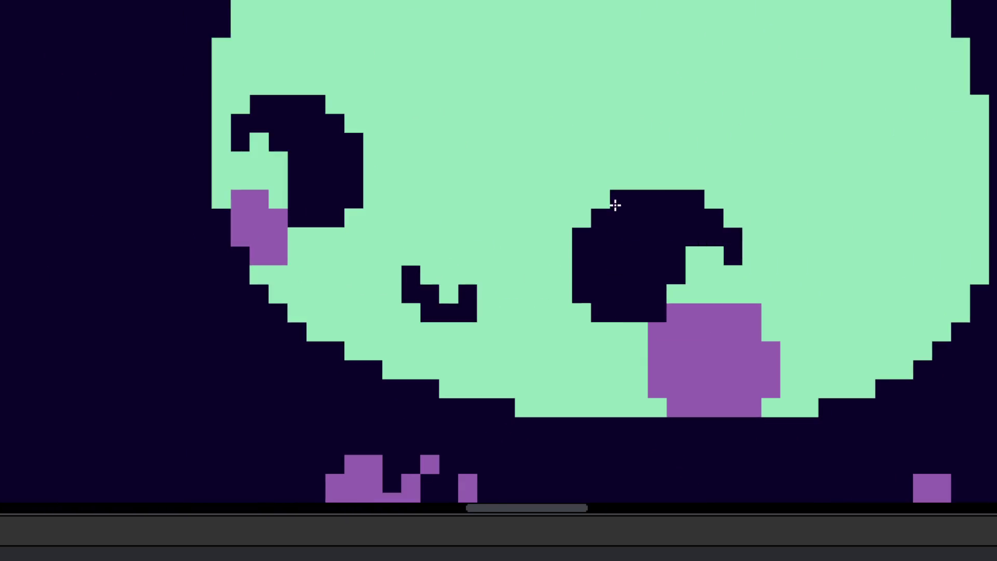
- Eyedrop the cheek purple and dot highlights at the eyes' tops and inner curls
{"action": "left_click", "coordinate": [689, 337]}
{"action": "left_click", "coordinate": [689, 337], "text": "alt"}
{"action": "left_click", "coordinate": [619, 198]}
{"action": "left_click", "coordinate": [693, 257]}
{"action": "left_click_drag", "start_coordinate": [692, 257], "coordinate": [715, 274]}
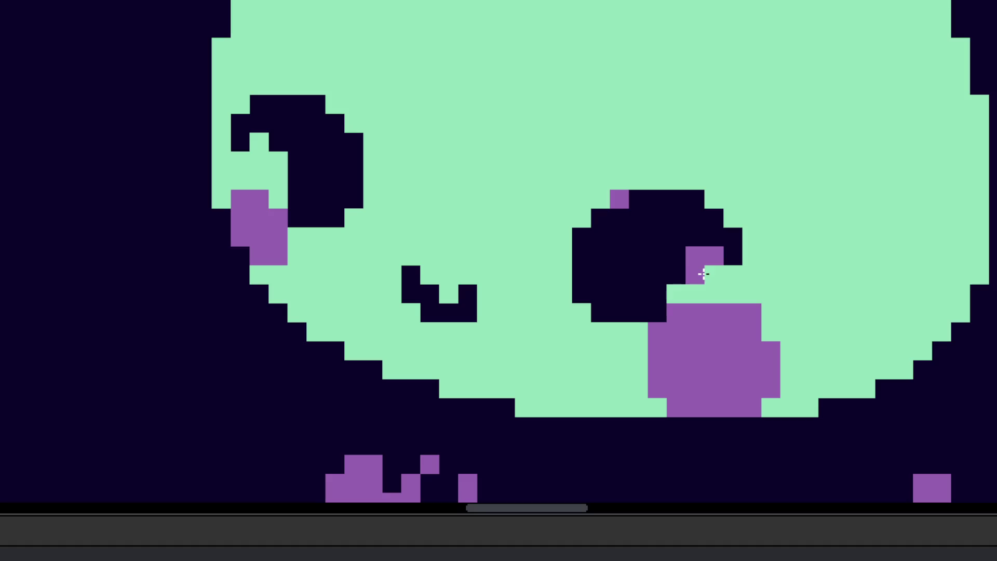
{"action": "left_click", "coordinate": [260, 156]}
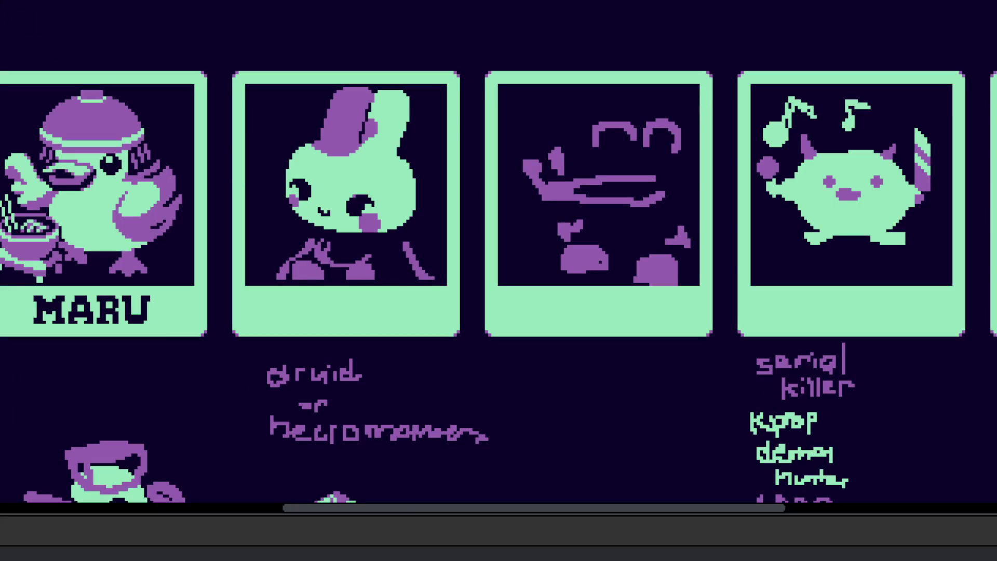
{"action": "scroll", "coordinate": [422, 194], "scroll_direction": "up", "scroll_amount": 5}
{"action": "scroll", "coordinate": [516, 329], "scroll_direction": "down", "scroll_amount": 2}
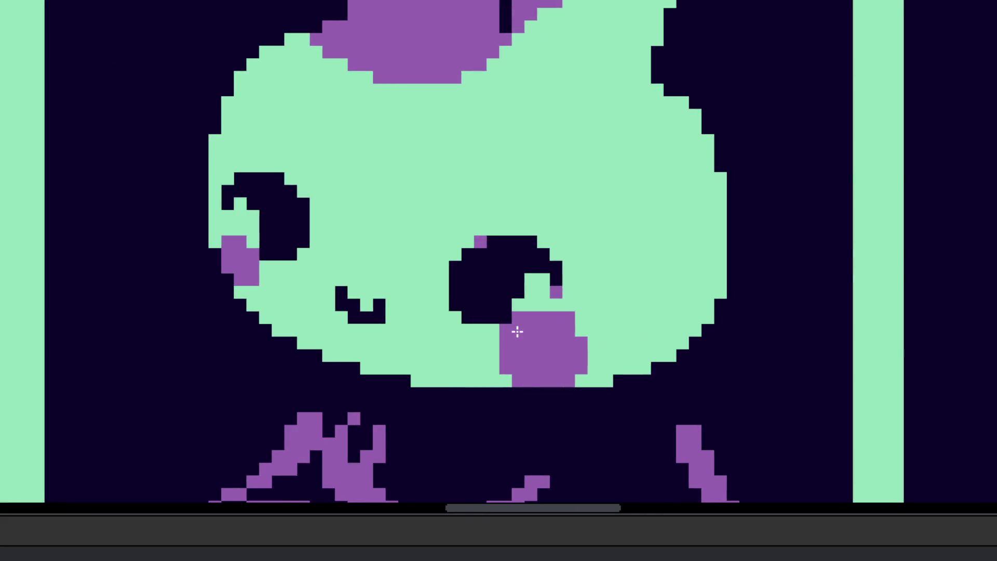
{"action": "scroll", "coordinate": [517, 335], "scroll_direction": "up", "scroll_amount": 3}
{"action": "left_click_drag", "start_coordinate": [516, 335], "coordinate": [749, 405]}
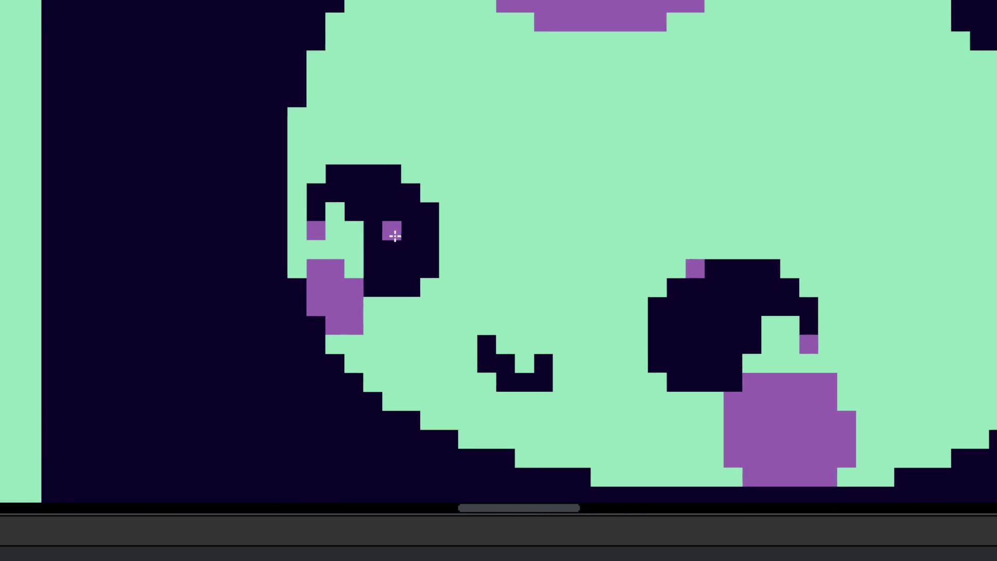
{"action": "scroll", "coordinate": [392, 295], "scroll_direction": "down", "scroll_amount": 5}
{"action": "scroll", "coordinate": [393, 268], "scroll_direction": "up", "scroll_amount": 5}
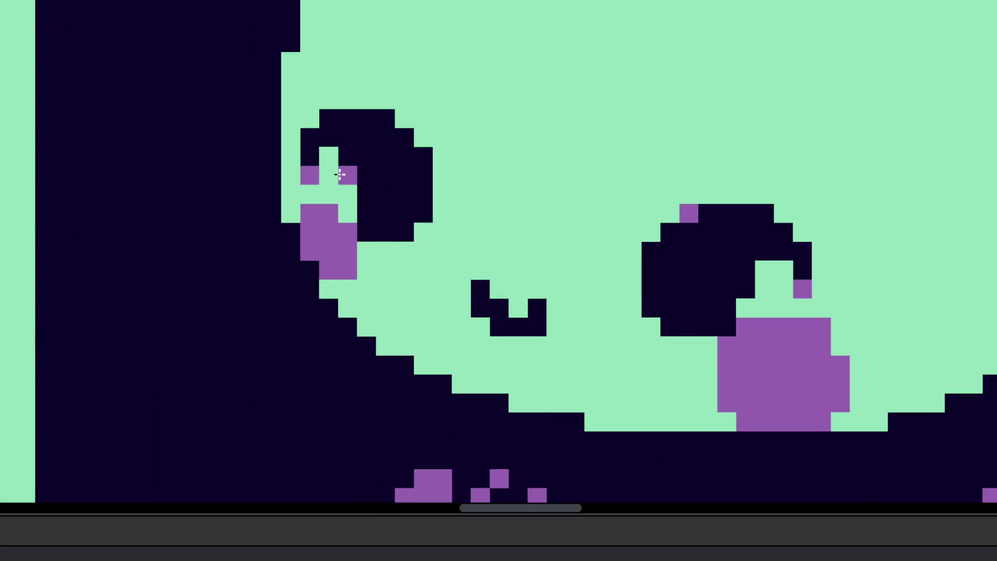
{"action": "scroll", "coordinate": [393, 269], "scroll_direction": "down", "scroll_amount": 3}
{"action": "scroll", "coordinate": [393, 268], "scroll_direction": "down", "scroll_amount": 4}
{"action": "scroll", "coordinate": [393, 260], "scroll_direction": "up", "scroll_amount": 3}
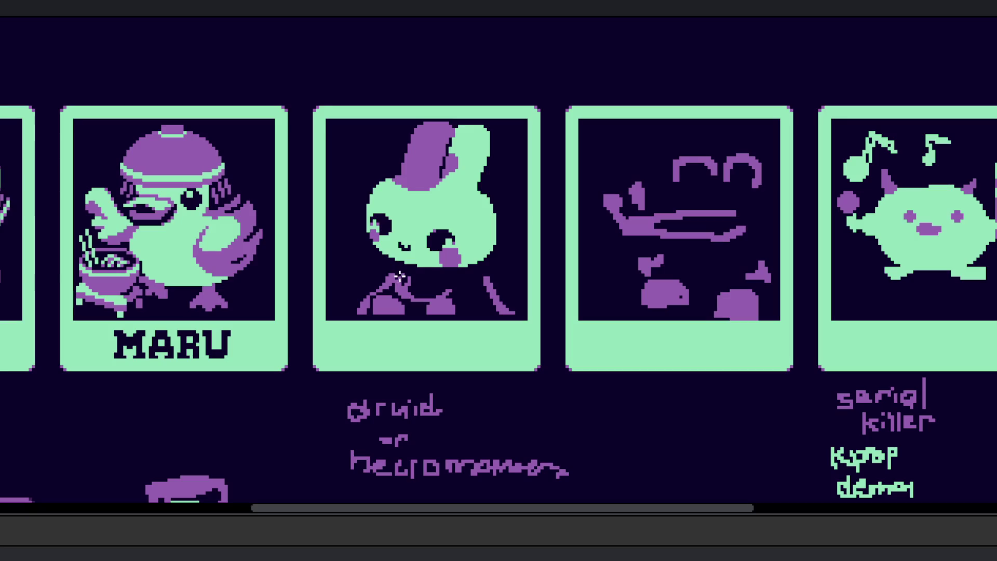
{"action": "scroll", "coordinate": [393, 257], "scroll_direction": "up", "scroll_amount": 4}
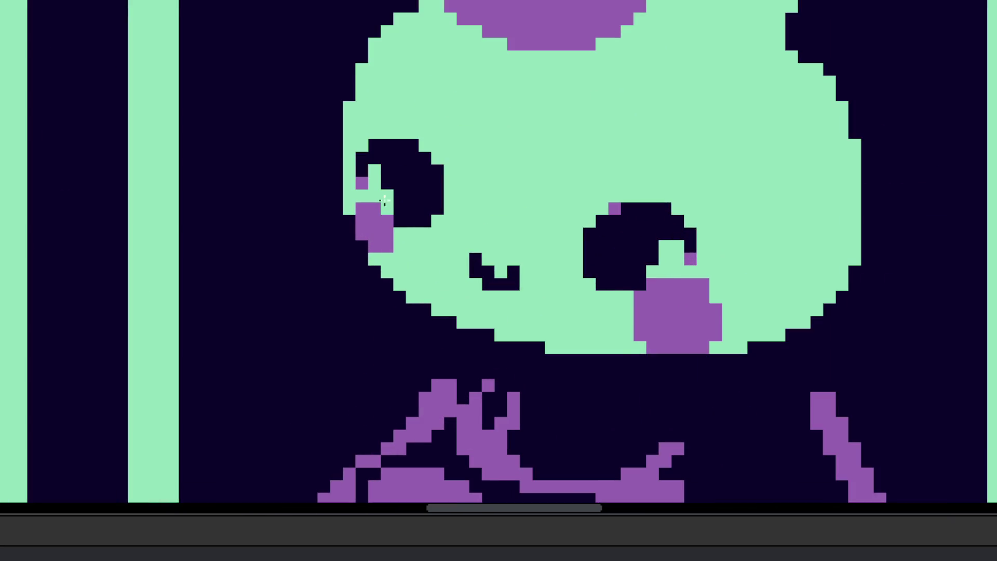
{"action": "scroll", "coordinate": [395, 208], "scroll_direction": "down", "scroll_amount": 2}
{"action": "scroll", "coordinate": [412, 224], "scroll_direction": "down", "scroll_amount": 2}
{"action": "scroll", "coordinate": [428, 257], "scroll_direction": "down", "scroll_amount": 2}
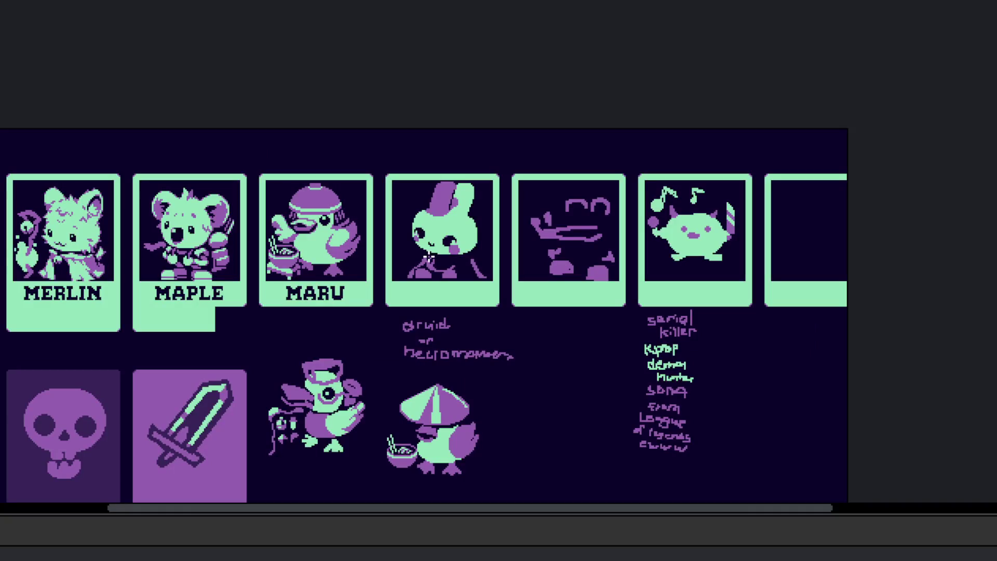
- Pencil dark mouth pixels, then erase two back to mint so the mouth forms a C
{"action": "scroll", "coordinate": [429, 260], "scroll_direction": "up", "scroll_amount": 4}
{"action": "scroll", "coordinate": [649, 280], "scroll_direction": "down", "scroll_amount": 1}
{"action": "scroll", "coordinate": [596, 306], "scroll_direction": "up", "scroll_amount": 1}
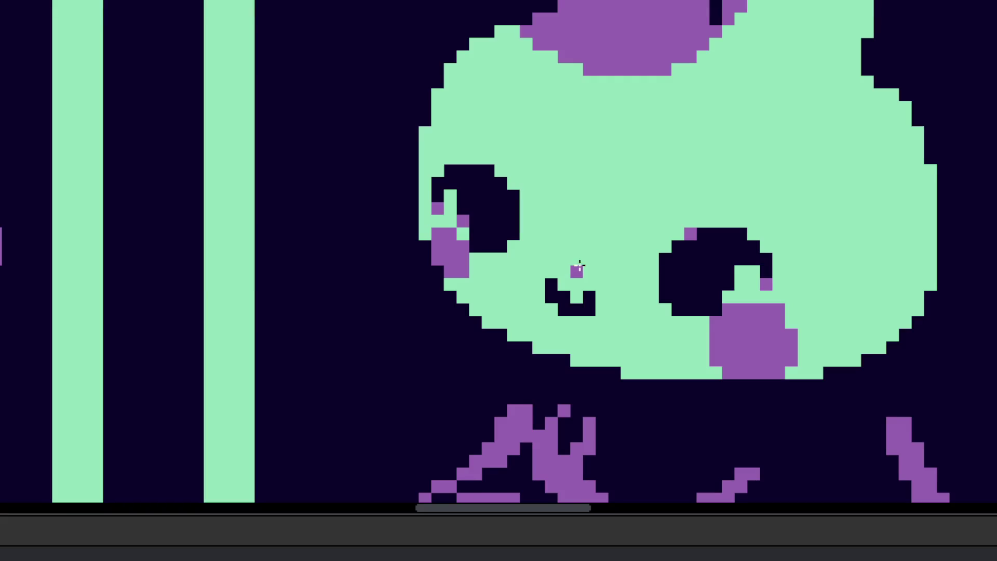
{"action": "scroll", "coordinate": [577, 270], "scroll_direction": "up", "scroll_amount": 1}
{"action": "left_click", "coordinate": [540, 246]}
{"action": "mouse_move", "coordinate": [564, 271]}
{"action": "left_mouse_down"}
{"action": "mouse_move", "coordinate": [598, 267]}
{"action": "mouse_move", "coordinate": [561, 285]}
{"action": "left_mouse_up"}
{"action": "right_click", "coordinate": [542, 285]}
{"action": "right_click", "coordinate": [598, 304]}
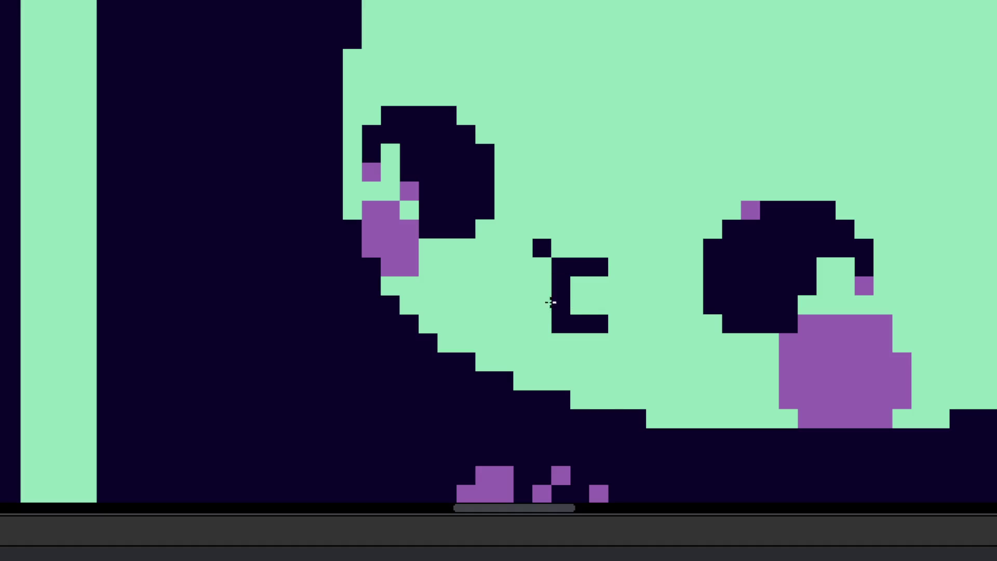
- Finish the dark mouth outline with a left diagonal and pixels closing its right end
{"action": "left_click_drag", "start_coordinate": [523, 305], "coordinate": [542, 323]}
{"action": "left_click", "coordinate": [504, 286]}
{"action": "left_click", "coordinate": [617, 323]}
{"action": "left_click", "coordinate": [616, 305]}
{"action": "scroll", "coordinate": [618, 313], "scroll_direction": "down", "scroll_amount": 1}
{"action": "scroll", "coordinate": [618, 312], "scroll_direction": "down", "scroll_amount": 3}
{"action": "scroll", "coordinate": [618, 312], "scroll_direction": "up", "scroll_amount": 3}
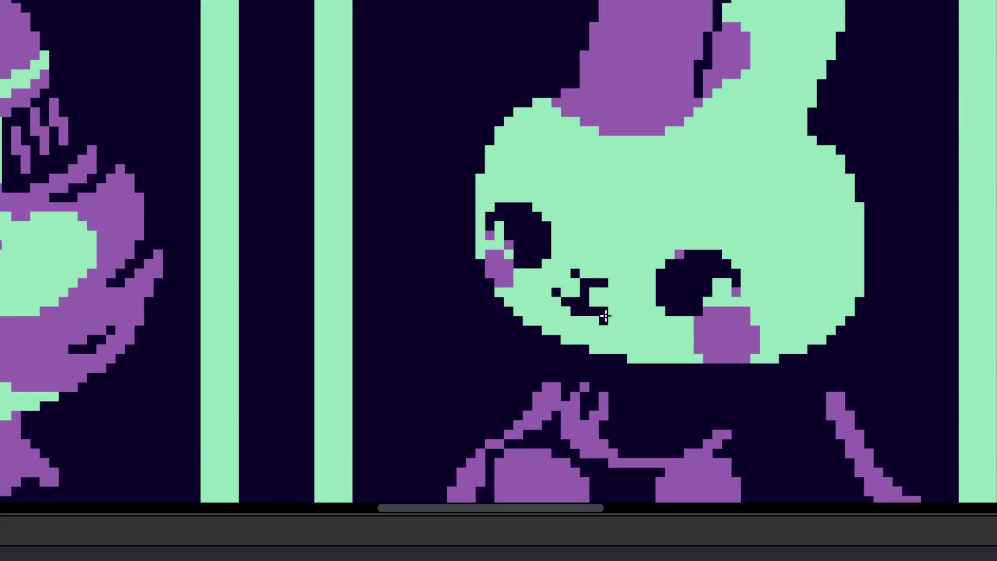
{"action": "scroll", "coordinate": [627, 306], "scroll_direction": "up", "scroll_amount": 2}
{"action": "scroll", "coordinate": [627, 306], "scroll_direction": "down", "scroll_amount": 1}
{"action": "scroll", "coordinate": [645, 301], "scroll_direction": "down", "scroll_amount": 1}
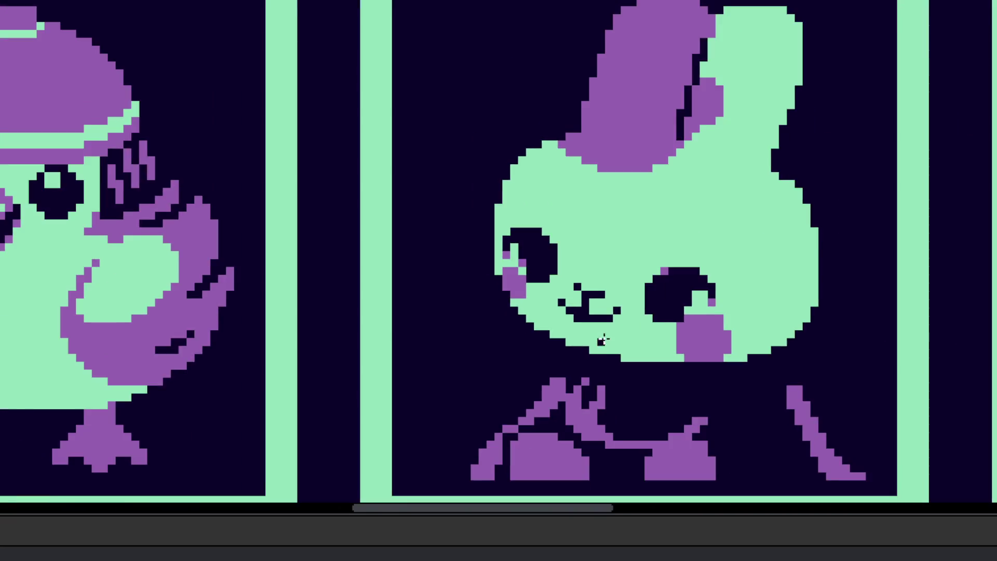
{"action": "scroll", "coordinate": [646, 301], "scroll_direction": "down", "scroll_amount": 2}
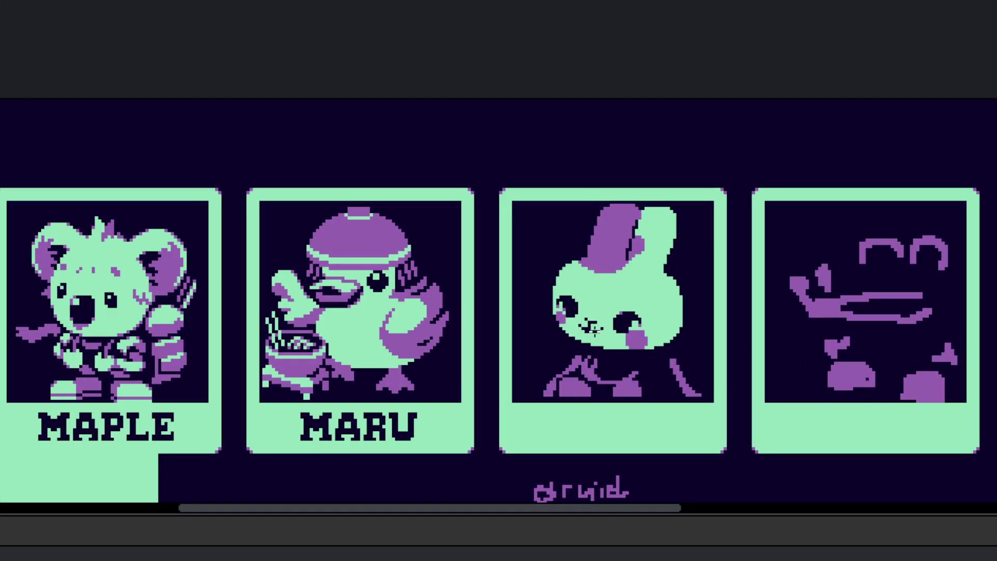
- Paint three purple pixels at the corners and ends of the bunny's mouth
{"action": "left_click_drag", "start_coordinate": [602, 359], "coordinate": [630, 363]}
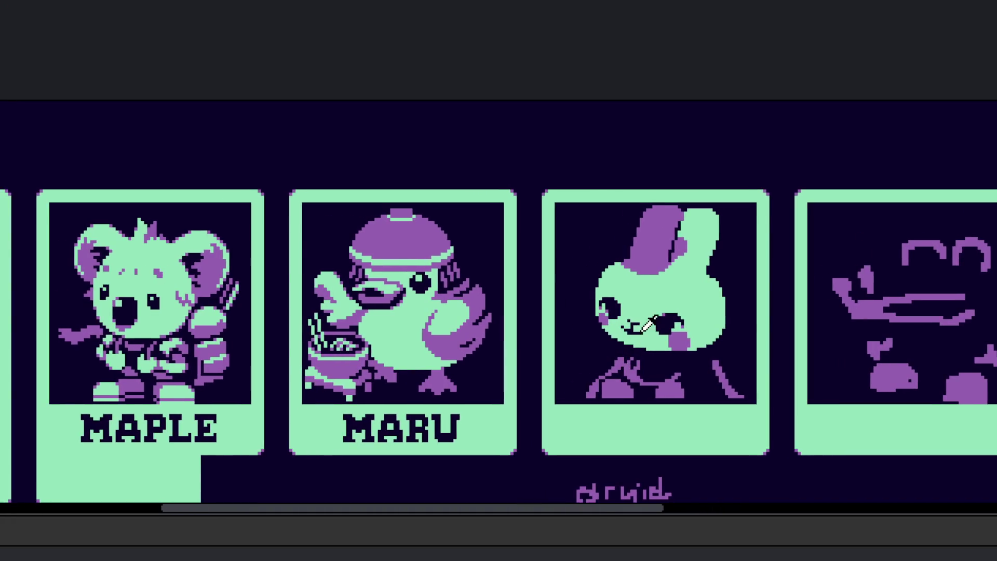
{"action": "scroll", "coordinate": [636, 335], "scroll_direction": "up", "scroll_amount": 3}
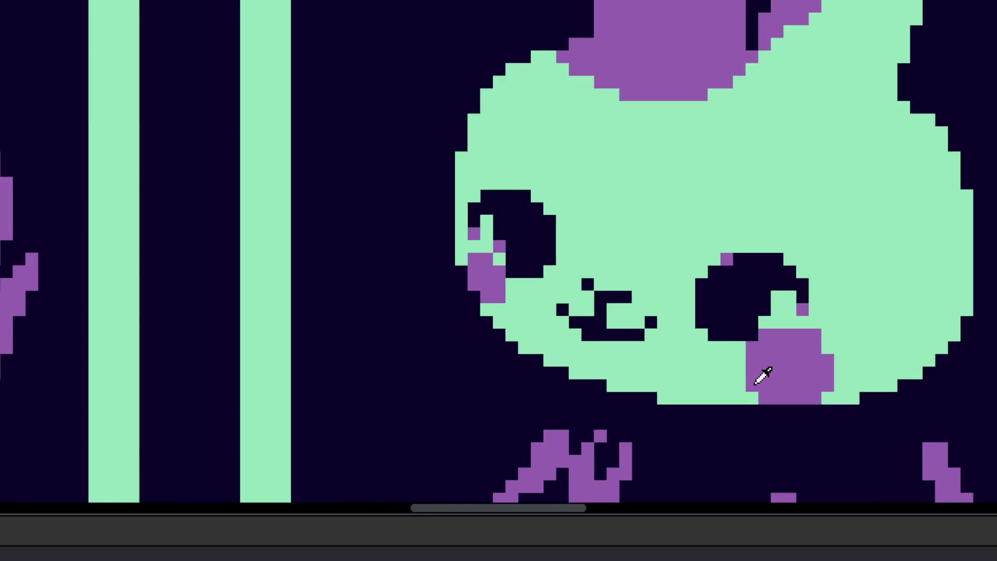
{"action": "scroll", "coordinate": [758, 380], "scroll_direction": "up", "scroll_amount": 2}
{"action": "left_click", "coordinate": [562, 251]}
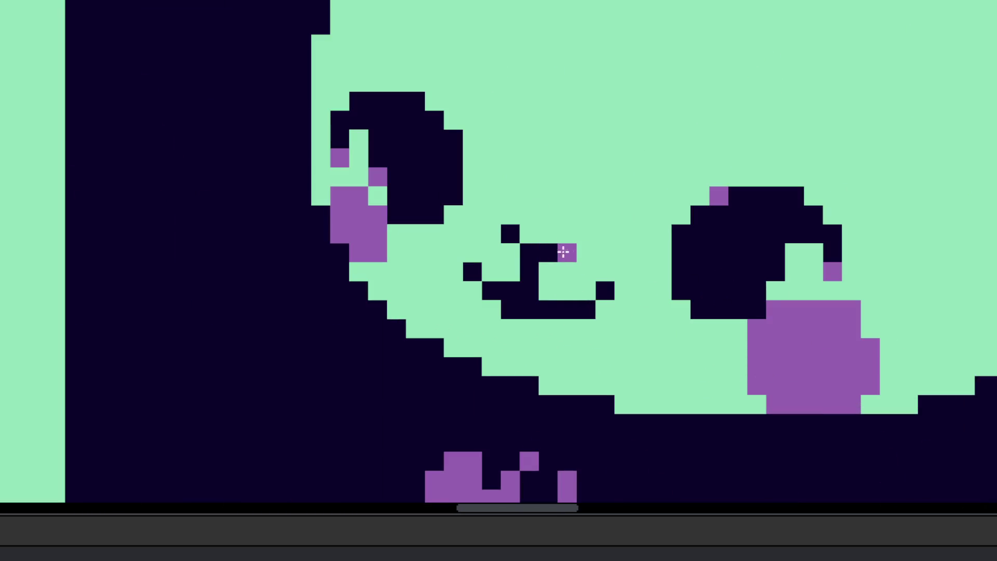
{"action": "left_click", "coordinate": [504, 308]}
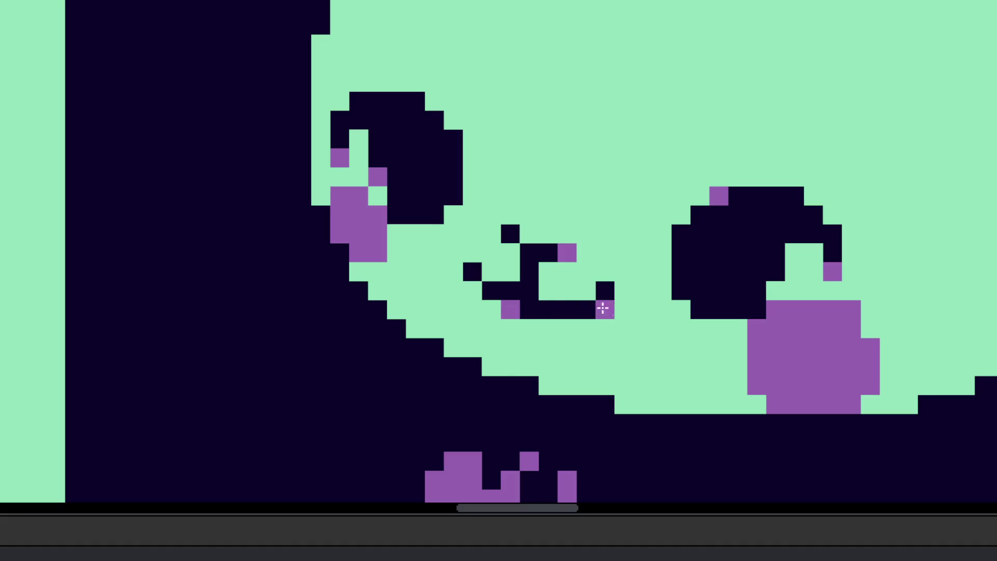
{"action": "left_click", "coordinate": [605, 272]}
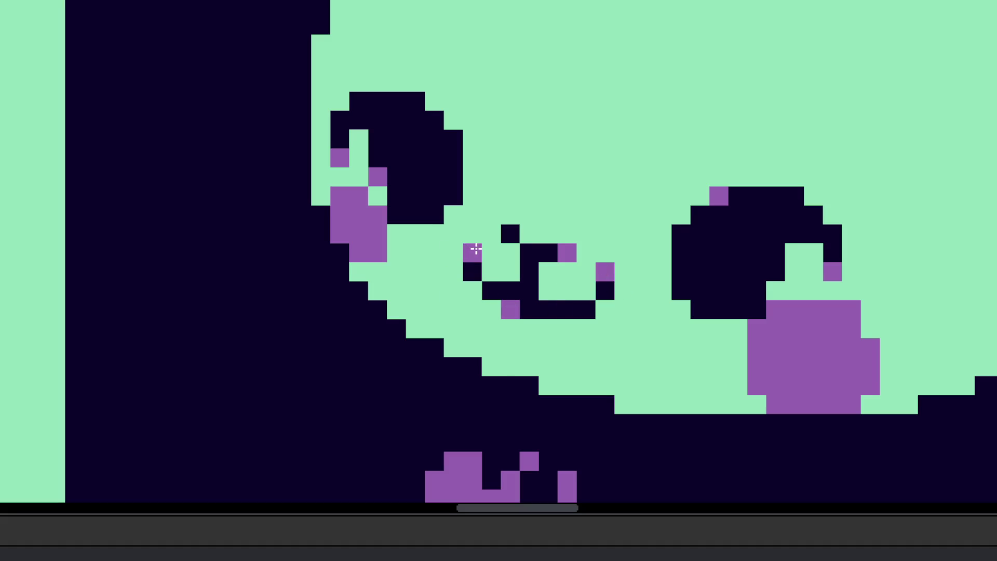
- Add a purple freckle above the left eye and another purple pixel on the face
{"action": "scroll", "coordinate": [577, 303], "scroll_direction": "down", "scroll_amount": 5}
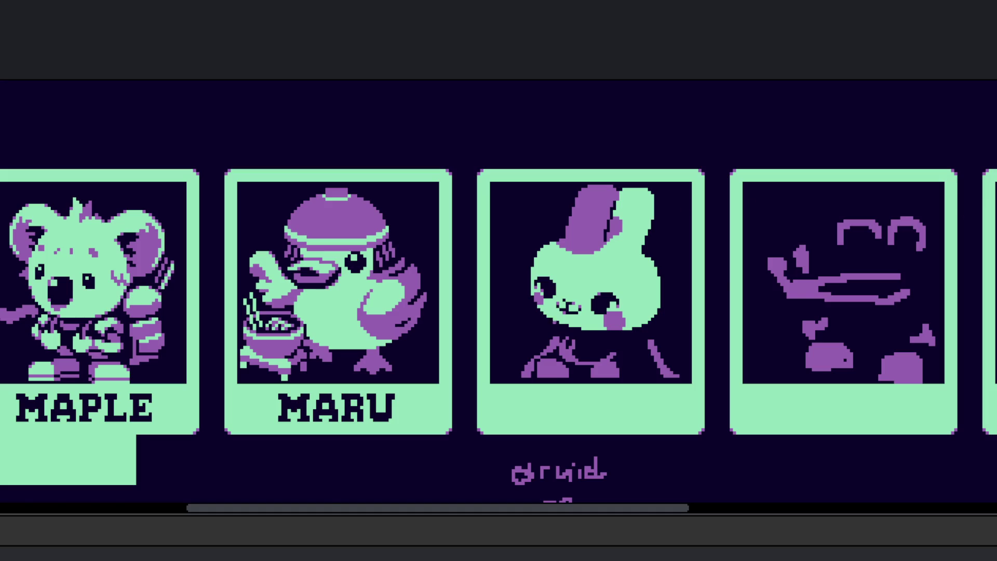
{"action": "scroll", "coordinate": [568, 334], "scroll_direction": "up", "scroll_amount": 5}
{"action": "scroll", "coordinate": [567, 334], "scroll_direction": "up", "scroll_amount": 5}
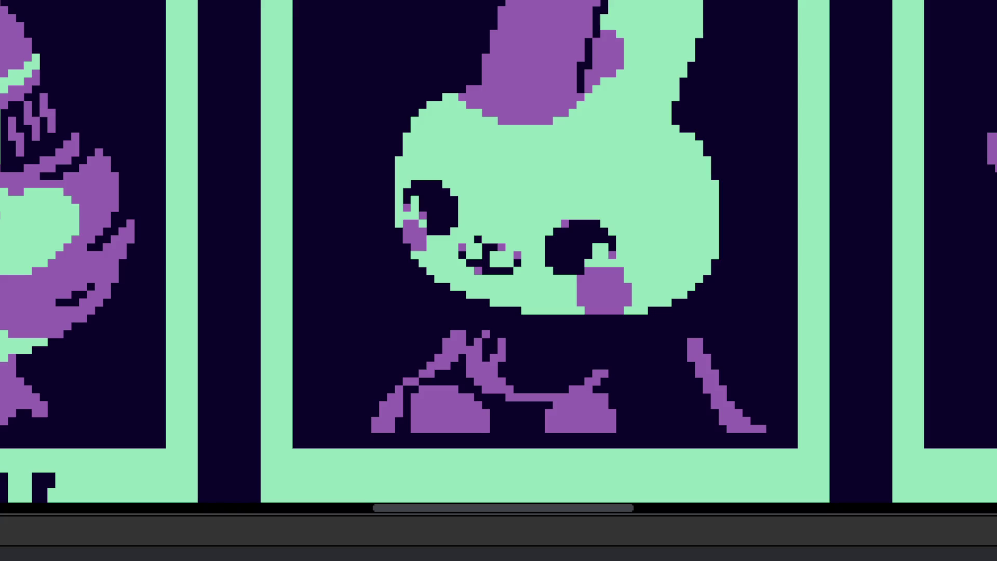
{"action": "left_click_drag", "start_coordinate": [681, 348], "coordinate": [712, 388]}
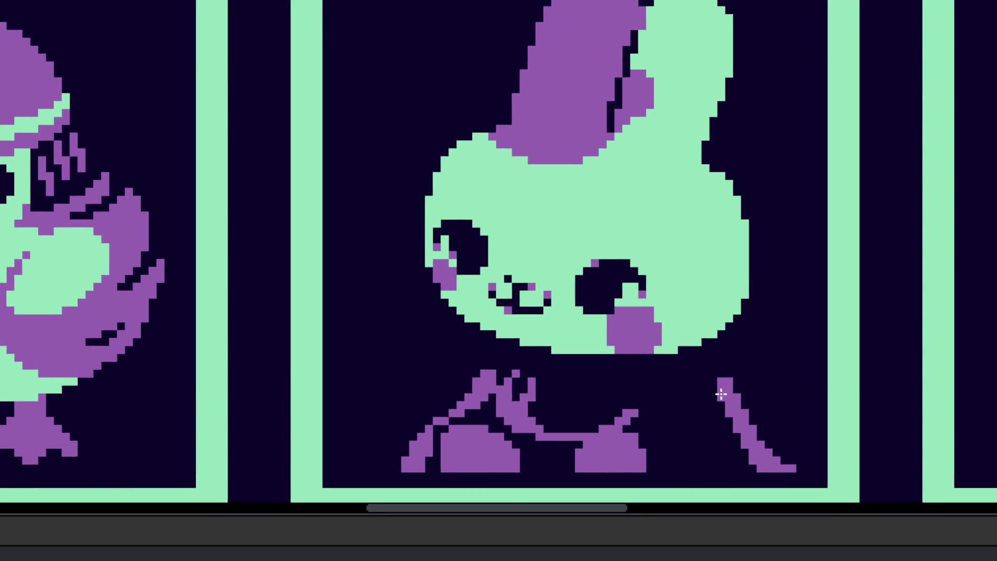
{"action": "scroll", "coordinate": [541, 327], "scroll_direction": "up", "scroll_amount": 2}
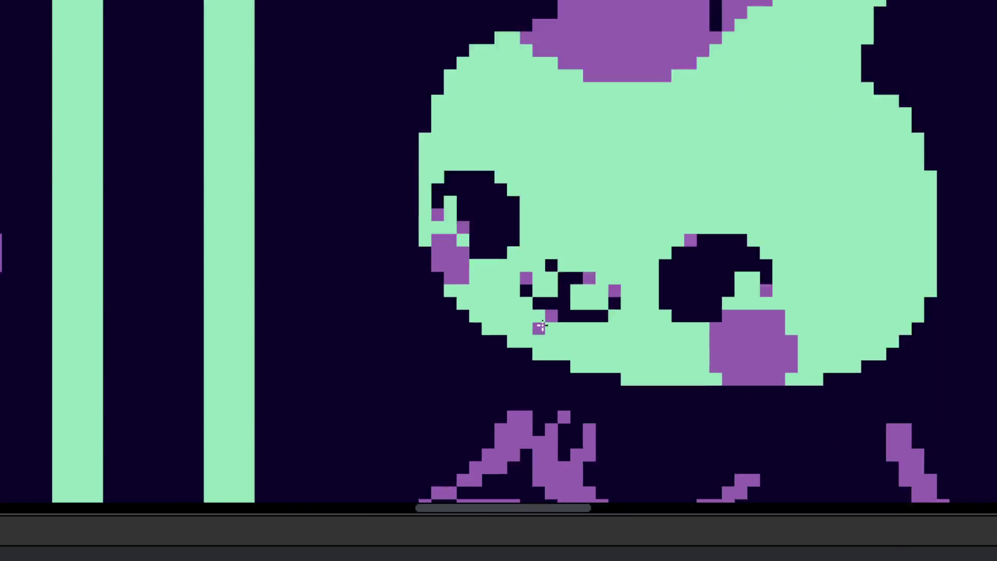
{"action": "scroll", "coordinate": [541, 327], "scroll_direction": "up", "scroll_amount": 1}
{"action": "scroll", "coordinate": [557, 304], "scroll_direction": "up", "scroll_amount": 1}
{"action": "scroll", "coordinate": [569, 281], "scroll_direction": "down", "scroll_amount": 5}
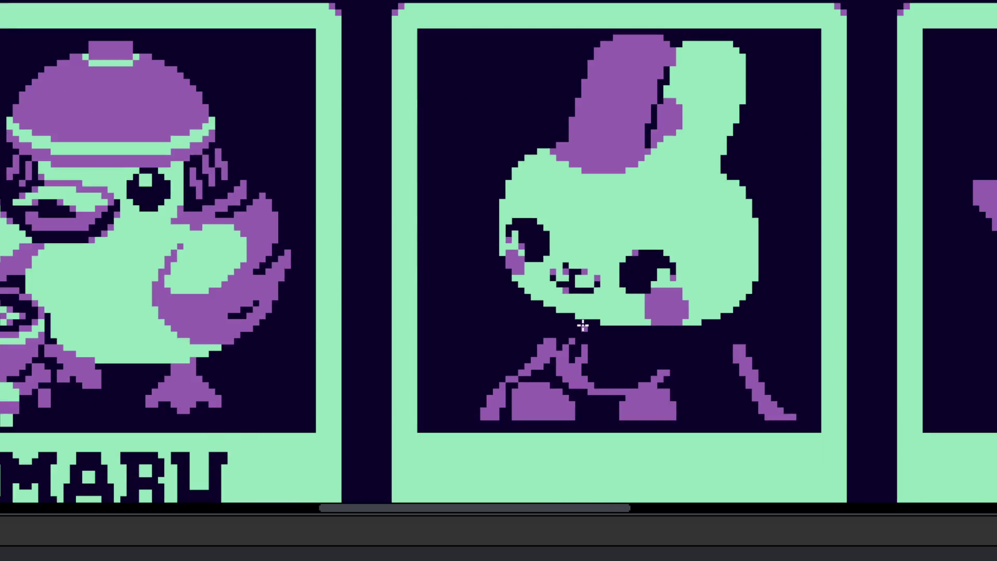
{"action": "scroll", "coordinate": [583, 325], "scroll_direction": "down", "scroll_amount": 3}
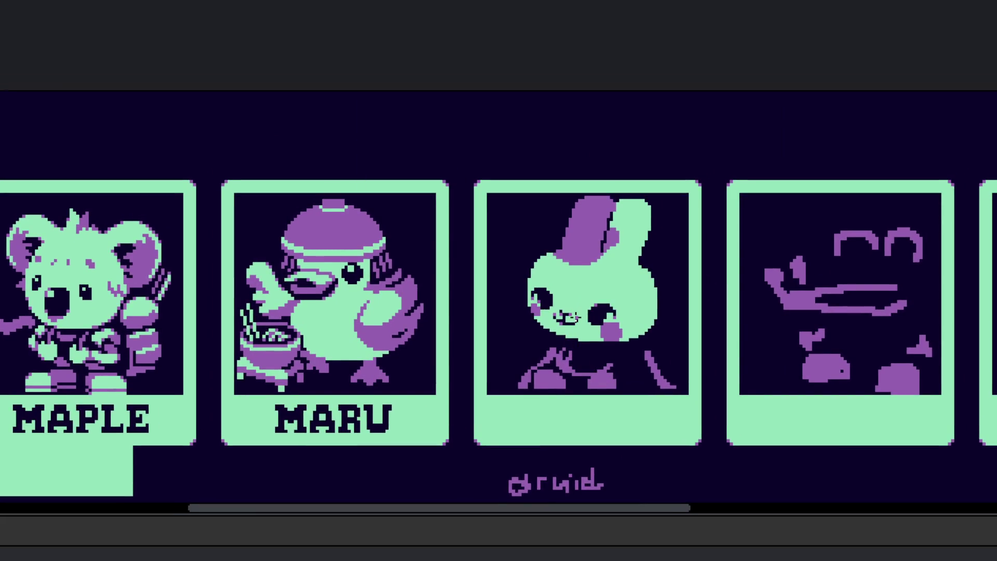
{"action": "scroll", "coordinate": [571, 311], "scroll_direction": "up", "scroll_amount": 3}
{"action": "scroll", "coordinate": [519, 270], "scroll_direction": "up", "scroll_amount": 2}
{"action": "left_click", "coordinate": [574, 233]}
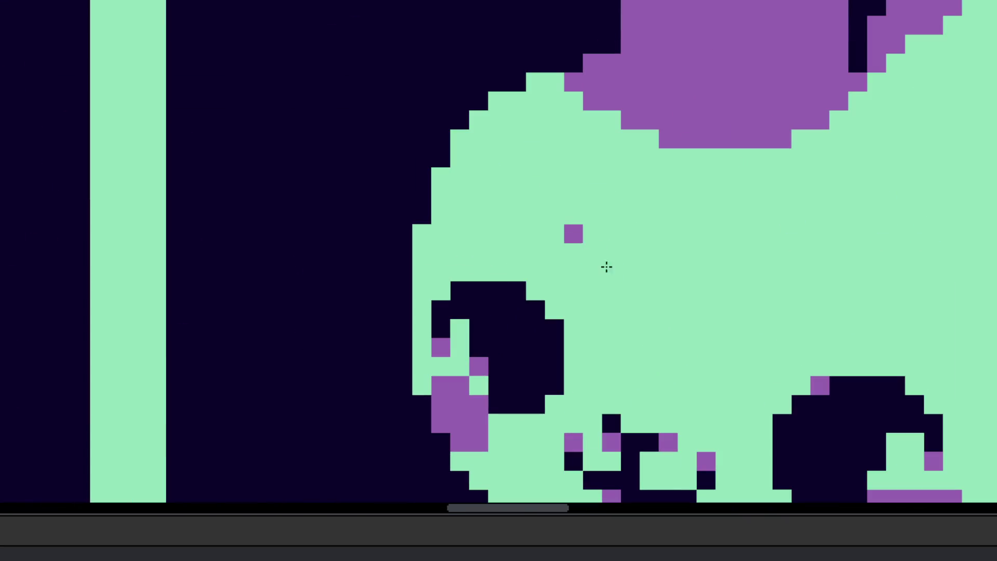
{"action": "left_click", "coordinate": [611, 290], "text": "shift"}
{"action": "scroll", "coordinate": [611, 289], "scroll_direction": "down", "scroll_amount": 5}
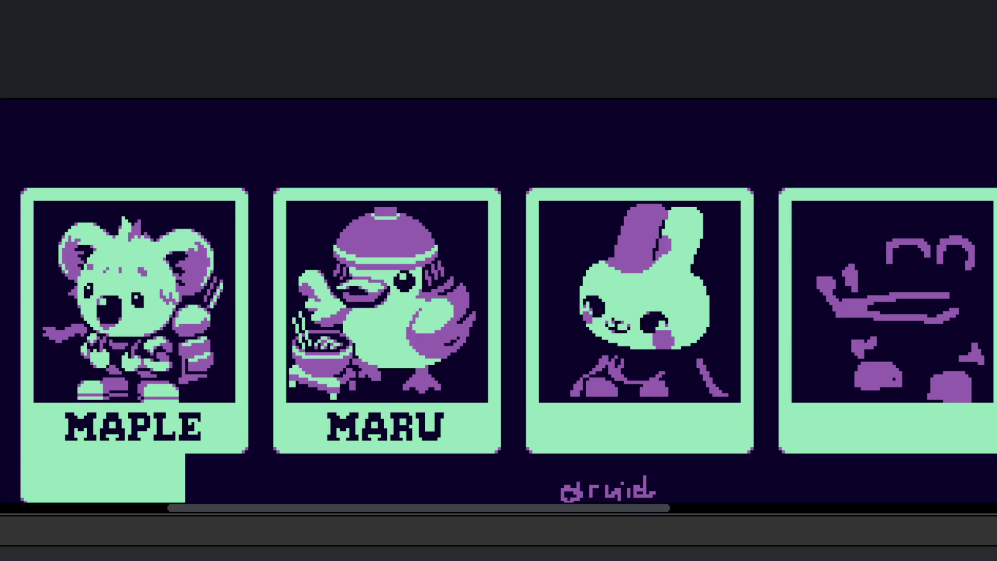
- Dot purple freckles across the bunny's forehead and near its right eye
{"action": "scroll", "coordinate": [498, 291], "scroll_direction": "down", "scroll_amount": 2}
{"action": "mouse_move", "coordinate": [385, 256]}
{"action": "left_mouse_down"}
{"action": "mouse_move", "coordinate": [712, 244]}
{"action": "mouse_move", "coordinate": [409, 243]}
{"action": "left_mouse_up"}
{"action": "scroll", "coordinate": [409, 243], "scroll_direction": "up", "scroll_amount": 2}
{"action": "scroll", "coordinate": [789, 270], "scroll_direction": "up", "scroll_amount": 3}
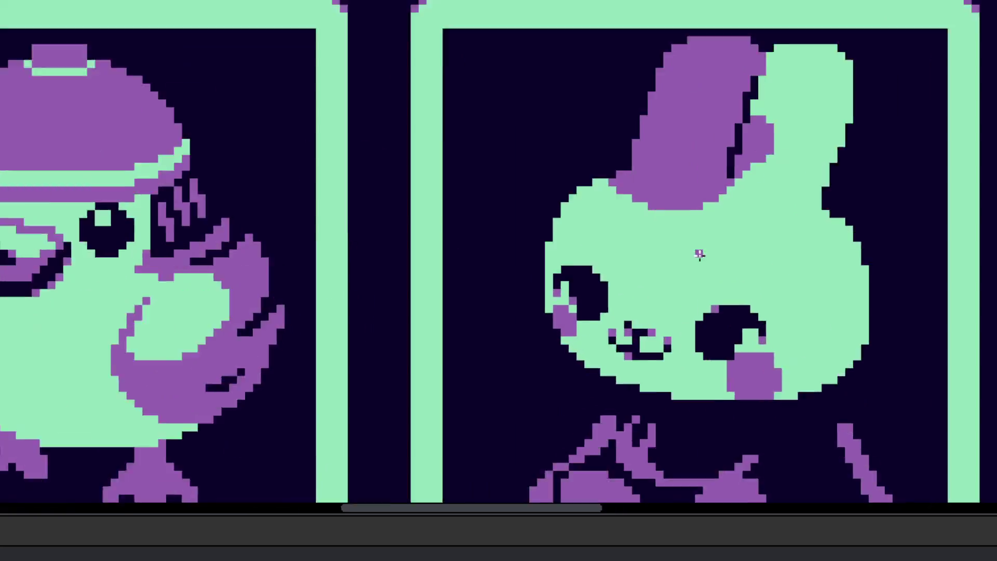
{"action": "scroll", "coordinate": [790, 270], "scroll_direction": "up", "scroll_amount": 2}
{"action": "left_click", "coordinate": [526, 233]}
{"action": "left_click", "coordinate": [577, 270]}
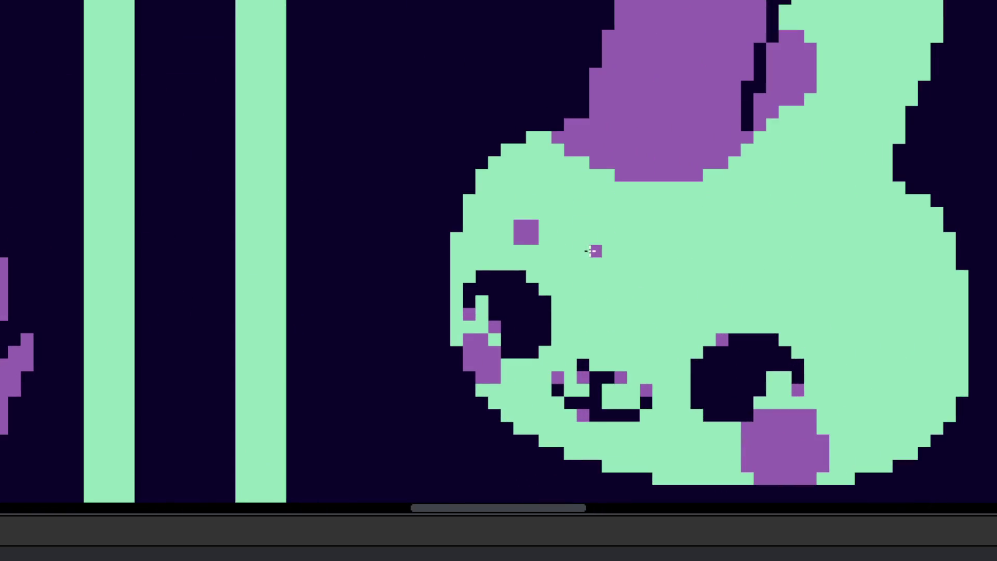
{"action": "left_click_drag", "start_coordinate": [583, 226], "coordinate": [592, 250]}
{"action": "left_click", "coordinate": [659, 276]}
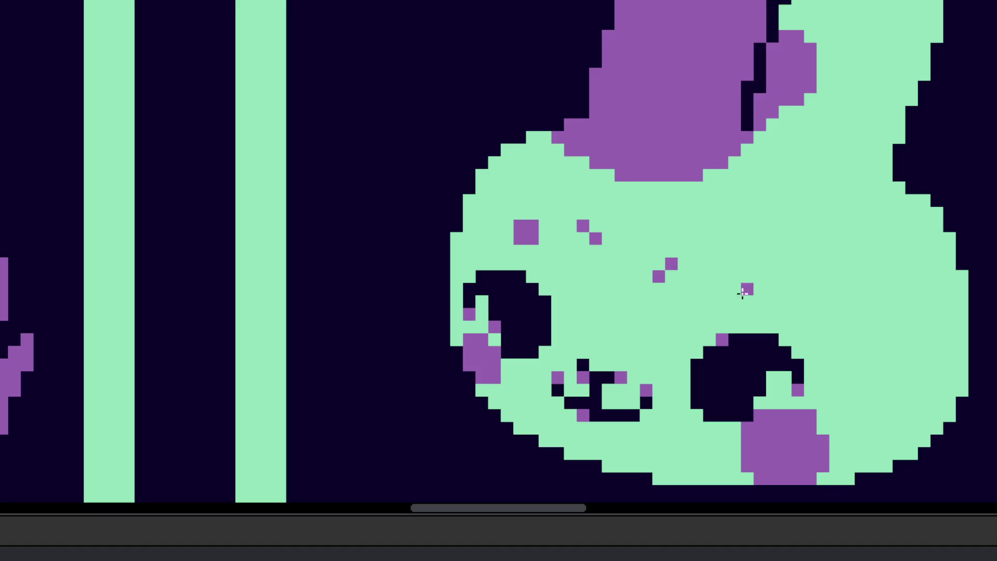
- Draw a short purple mark across the bunny's cheek
{"action": "scroll", "coordinate": [717, 296], "scroll_direction": "down", "scroll_amount": 2}
{"action": "scroll", "coordinate": [716, 296], "scroll_direction": "down", "scroll_amount": 3}
{"action": "scroll", "coordinate": [627, 291], "scroll_direction": "up", "scroll_amount": 3}
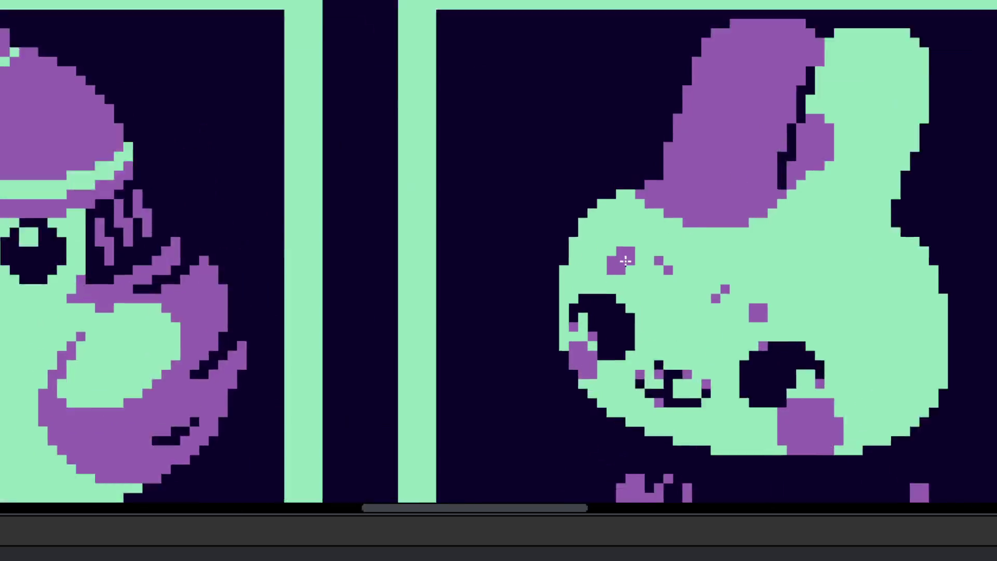
{"action": "scroll", "coordinate": [627, 291], "scroll_direction": "up", "scroll_amount": 2}
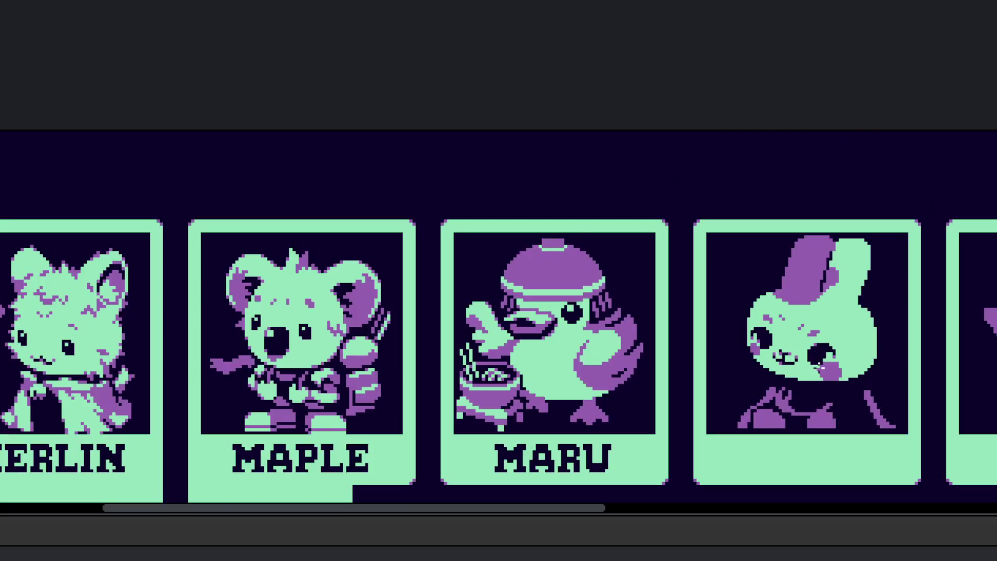
{"action": "scroll", "coordinate": [794, 328], "scroll_direction": "down", "scroll_amount": 3}
{"action": "scroll", "coordinate": [835, 403], "scroll_direction": "up", "scroll_amount": 2}
{"action": "scroll", "coordinate": [853, 346], "scroll_direction": "up", "scroll_amount": 1}
{"action": "left_click_drag", "start_coordinate": [797, 266], "coordinate": [845, 322]}
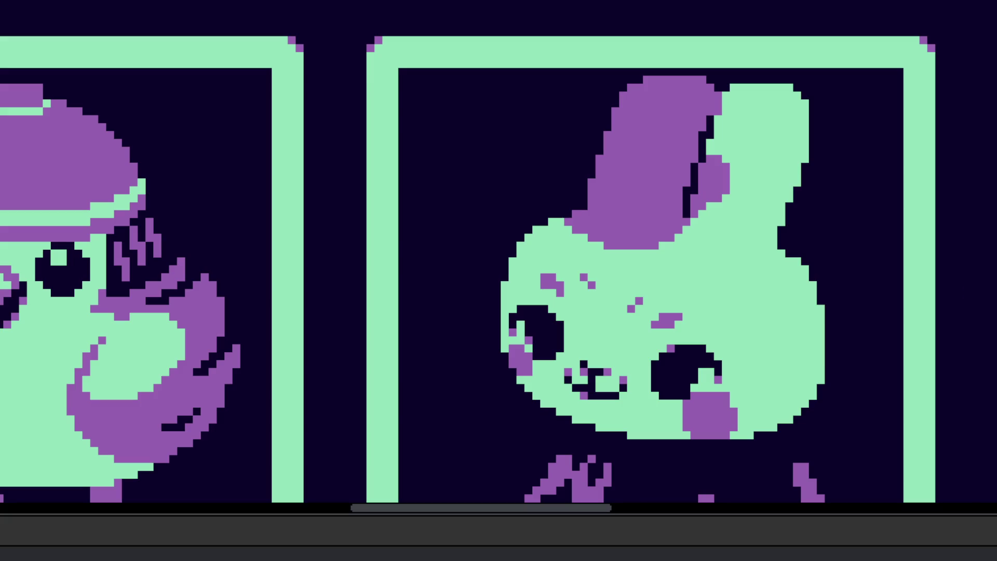
{"action": "scroll", "coordinate": [681, 285], "scroll_direction": "down", "scroll_amount": 1}
- Draw the first two diagonal purple blush lines on the right cheek, undoing misdrawn pixels
{"action": "scroll", "coordinate": [680, 285], "scroll_direction": "up", "scroll_amount": 3}
{"action": "left_click_drag", "start_coordinate": [688, 259], "coordinate": [748, 385]}
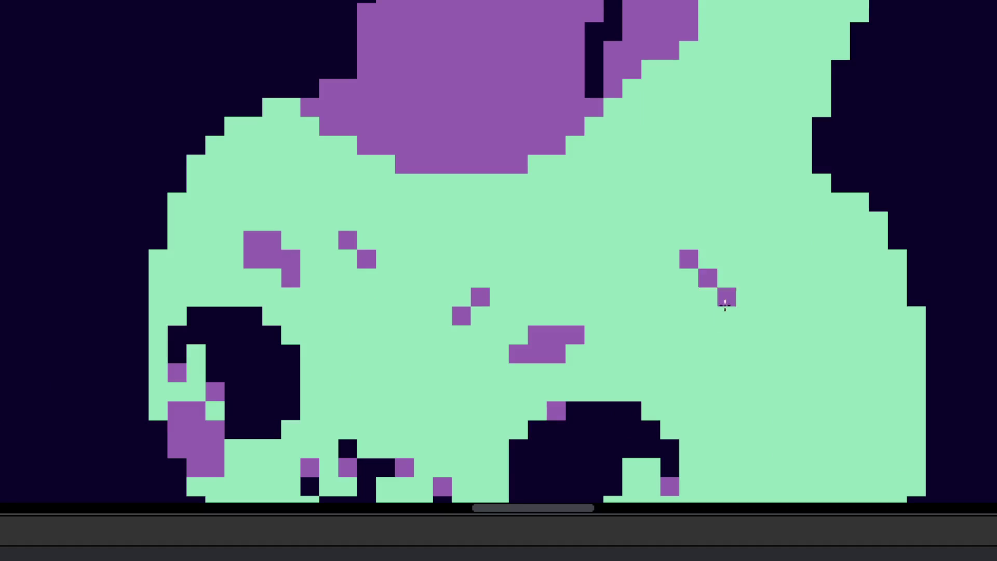
{"action": "left_click_drag", "start_coordinate": [706, 335], "coordinate": [741, 412]}
{"action": "left_click", "coordinate": [759, 260]}
{"action": "mouse_move", "coordinate": [761, 276]}
{"action": "left_mouse_down"}
{"action": "mouse_move", "coordinate": [820, 389]}
{"action": "mouse_move", "coordinate": [803, 401]}
{"action": "left_mouse_up"}
{"action": "key", "text": "ctrl+z"}
{"action": "key", "text": "ctrl+z"}
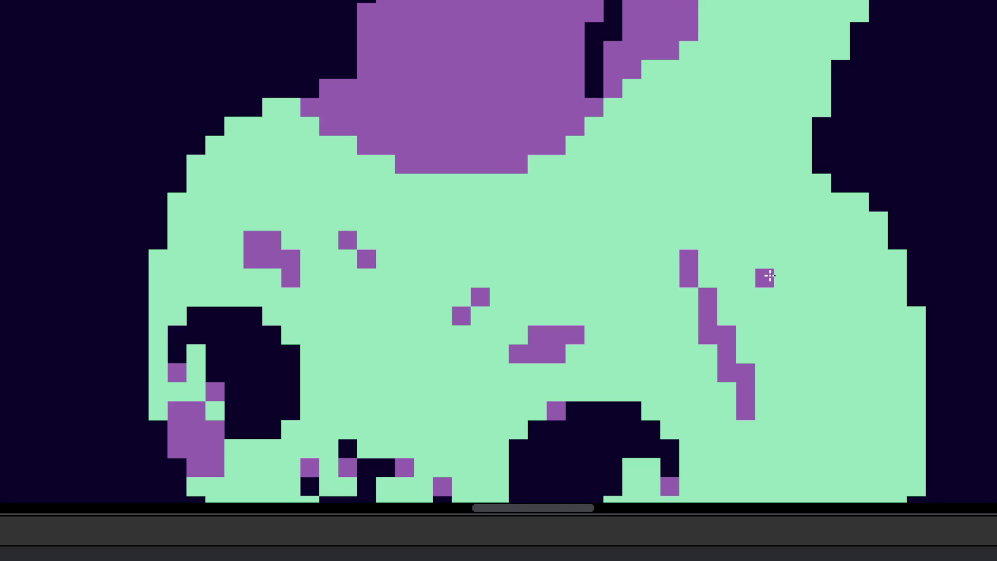
{"action": "left_click", "coordinate": [826, 416]}
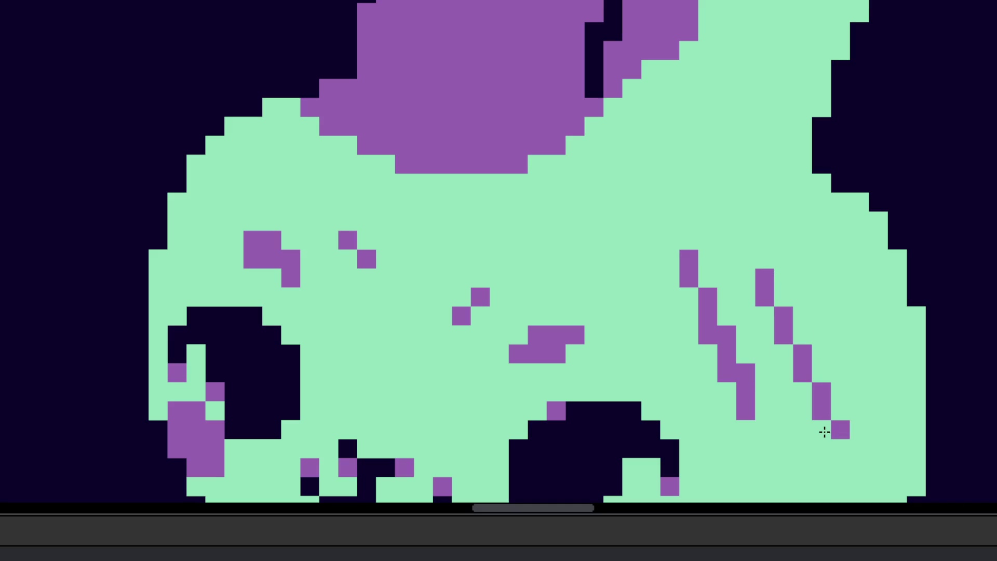
{"action": "key", "text": "ctrl+z"}
{"action": "key", "text": "ctrl+z"}
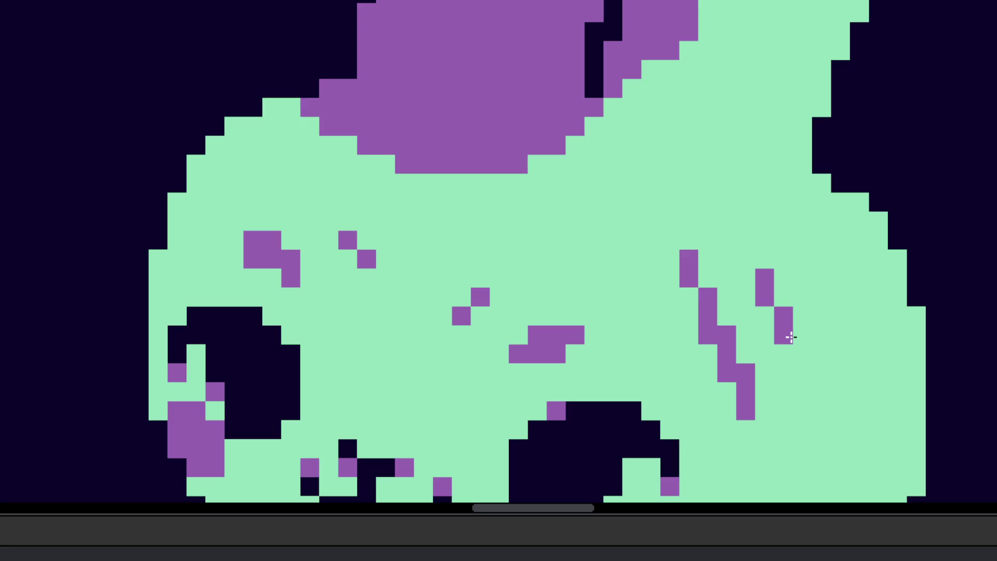
{"action": "left_click_drag", "start_coordinate": [783, 335], "coordinate": [821, 430]}
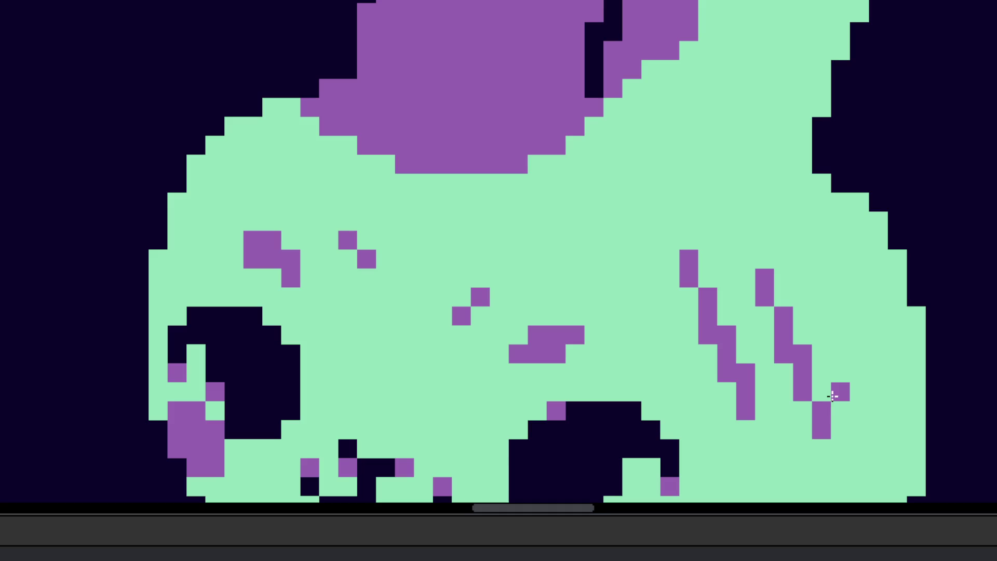
- Add the third parallel diagonal purple stroke, redrawing it after an undo
{"action": "scroll", "coordinate": [820, 343], "scroll_direction": "down", "scroll_amount": 5}
{"action": "scroll", "coordinate": [823, 338], "scroll_direction": "up", "scroll_amount": 5}
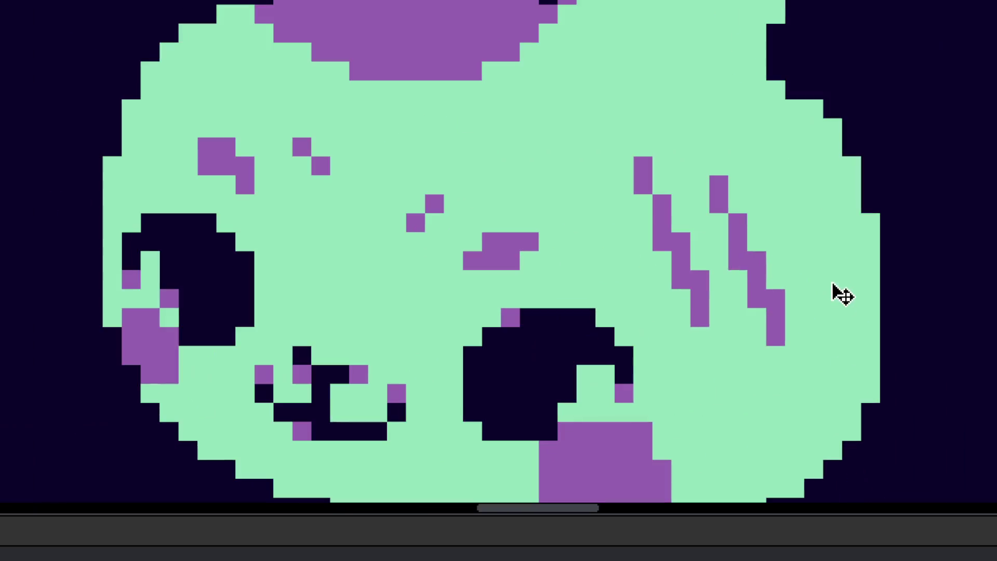
{"action": "left_click_drag", "start_coordinate": [757, 147], "coordinate": [829, 296]}
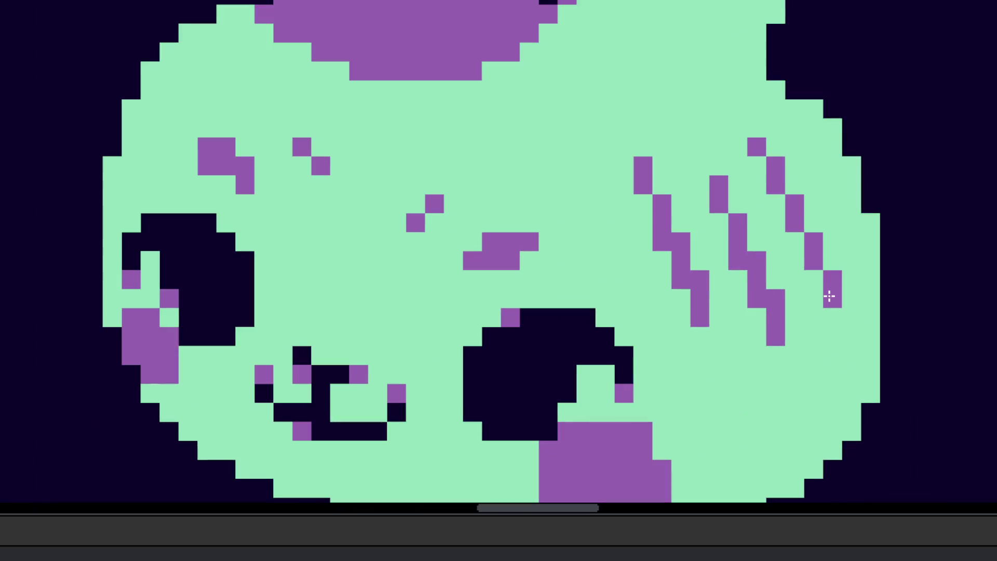
{"action": "key", "text": "ctrl+z"}
{"action": "key", "text": "ctrl+z"}
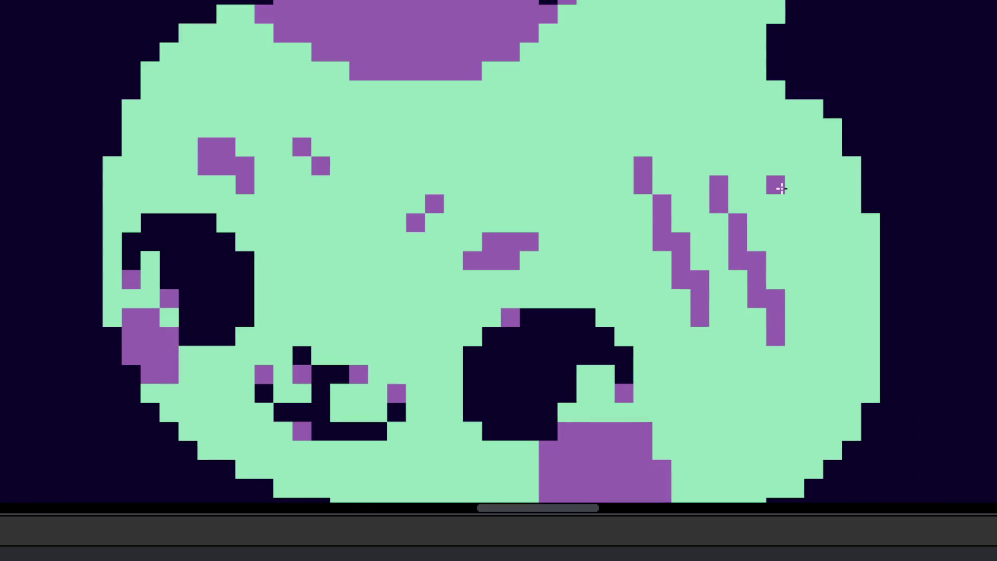
{"action": "left_click_drag", "start_coordinate": [833, 280], "coordinate": [836, 298]}
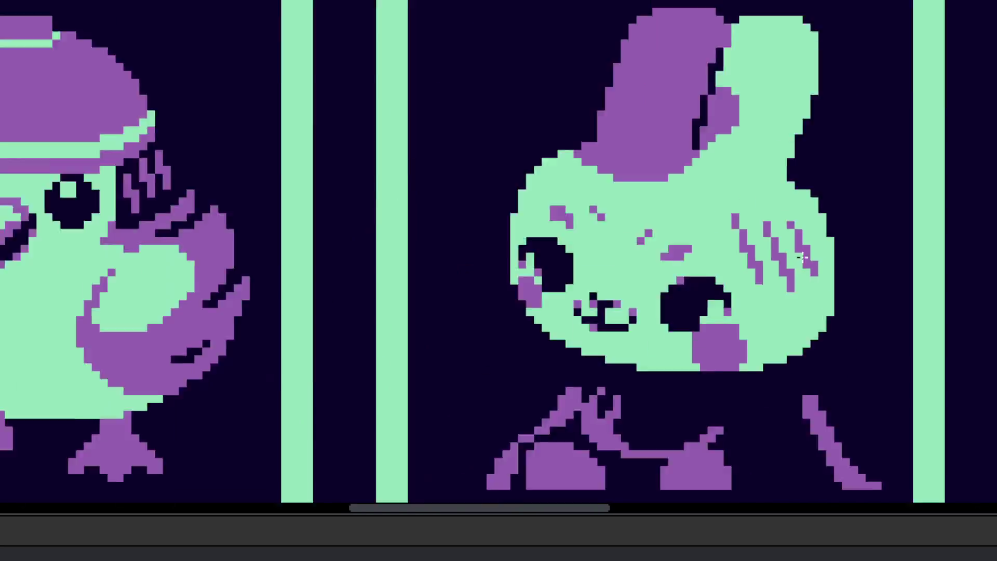
{"action": "scroll", "coordinate": [798, 307], "scroll_direction": "down", "scroll_amount": 5}
{"action": "scroll", "coordinate": [798, 308], "scroll_direction": "down", "scroll_amount": 1}
{"action": "scroll", "coordinate": [796, 330], "scroll_direction": "up", "scroll_amount": 1}
{"action": "scroll", "coordinate": [797, 330], "scroll_direction": "up", "scroll_amount": 1}
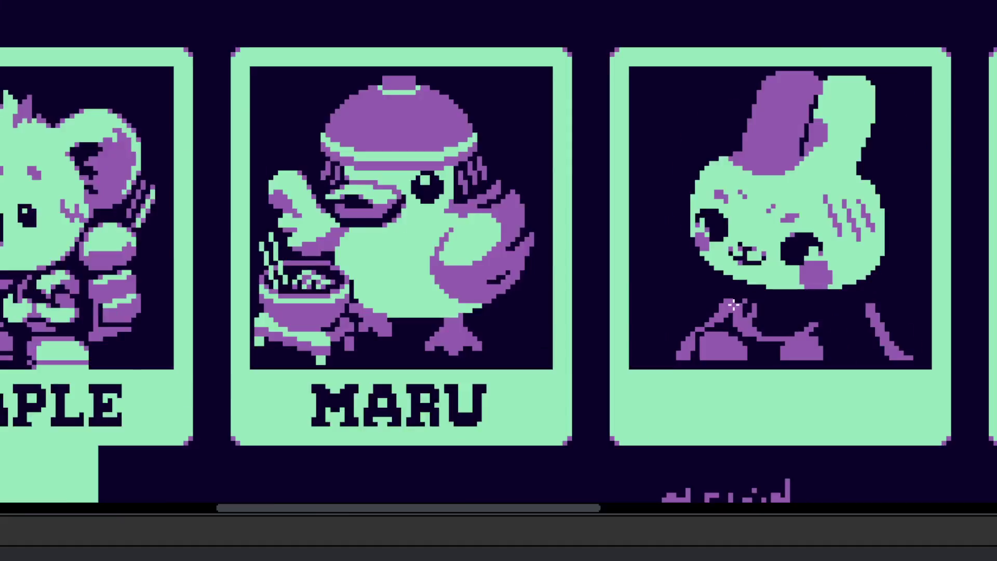
{"action": "scroll", "coordinate": [671, 313], "scroll_direction": "up", "scroll_amount": 2}
{"action": "scroll", "coordinate": [671, 313], "scroll_direction": "down", "scroll_amount": 1}
{"action": "scroll", "coordinate": [712, 329], "scroll_direction": "up", "scroll_amount": 2}
{"action": "left_click_drag", "start_coordinate": [696, 312], "coordinate": [745, 329]}
{"action": "left_click", "coordinate": [718, 298]}
{"action": "left_click_drag", "start_coordinate": [772, 294], "coordinate": [829, 332]}
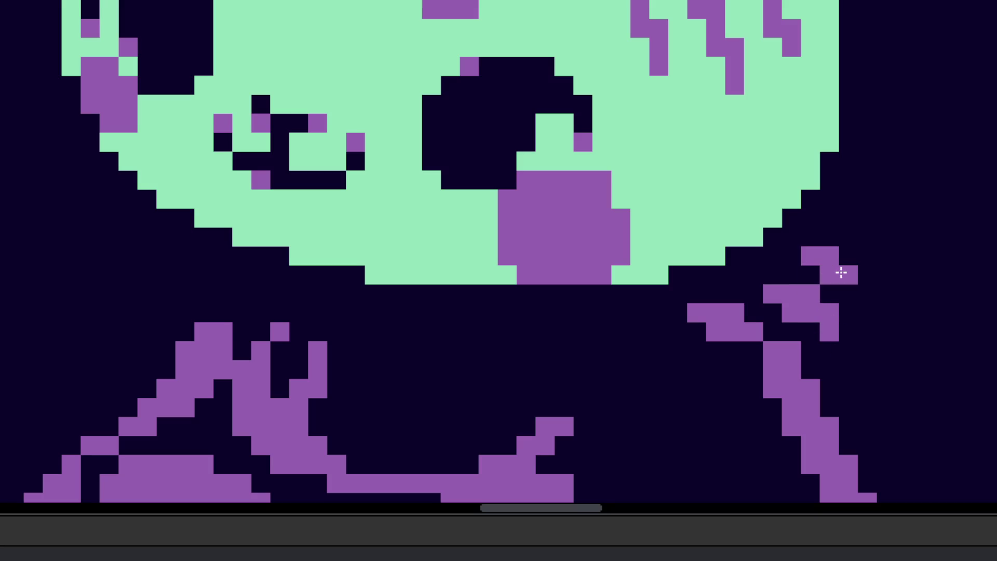
{"action": "left_click_drag", "start_coordinate": [811, 256], "coordinate": [865, 274]}
{"action": "scroll", "coordinate": [847, 358], "scroll_direction": "down", "scroll_amount": 3}
{"action": "scroll", "coordinate": [737, 294], "scroll_direction": "up", "scroll_amount": 3}
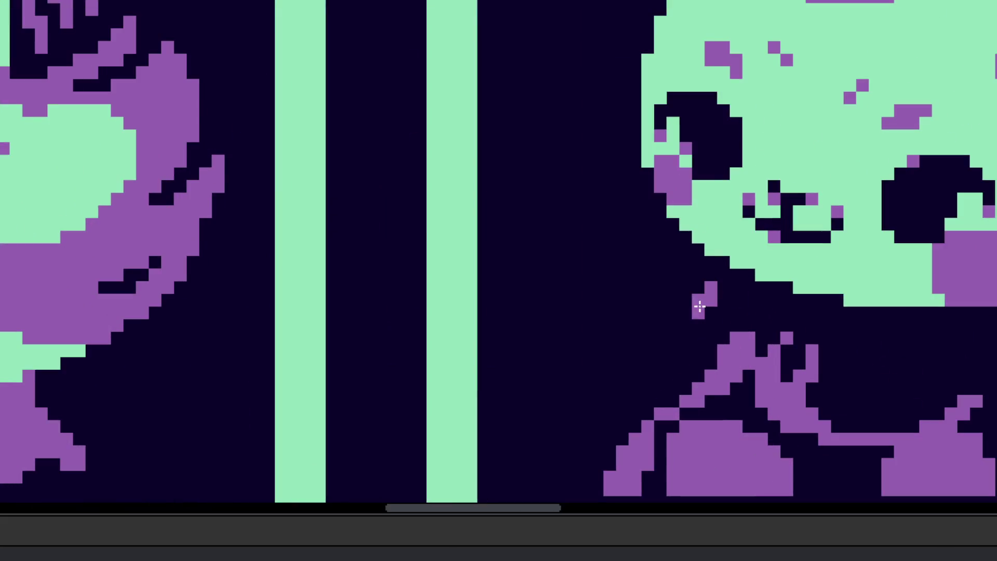
{"action": "left_click_drag", "start_coordinate": [686, 311], "coordinate": [714, 333]}
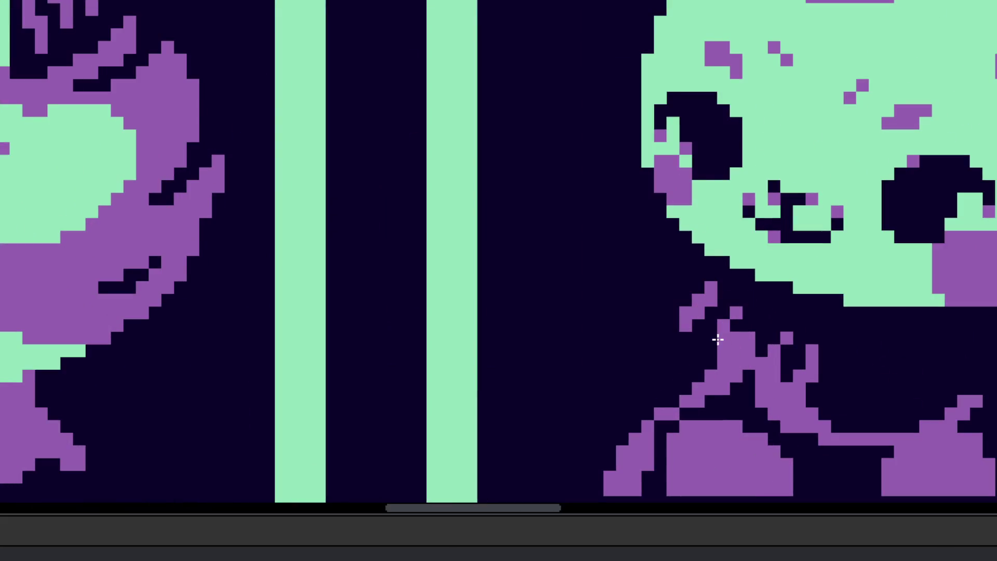
{"action": "scroll", "coordinate": [724, 352], "scroll_direction": "down", "scroll_amount": 2}
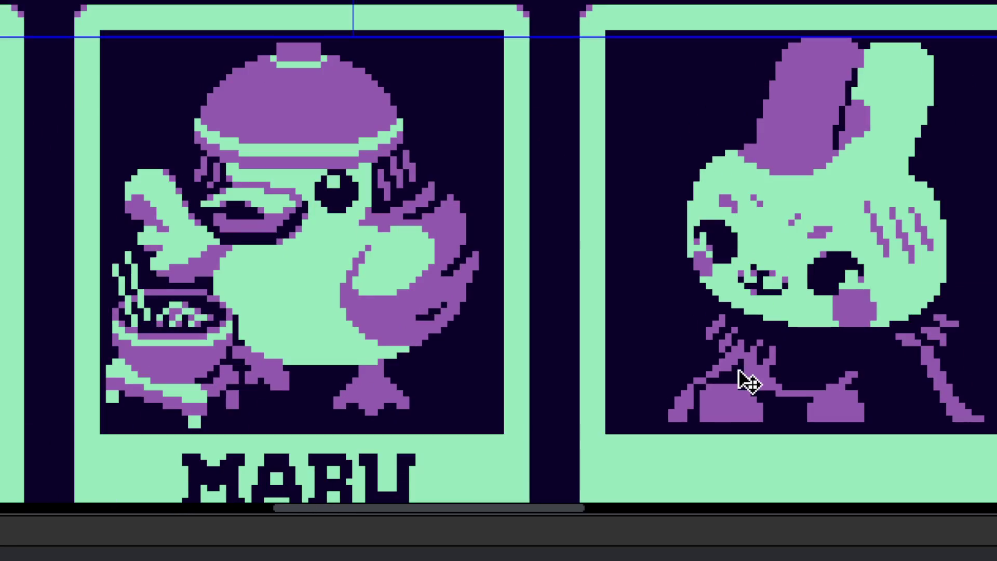
{"action": "scroll", "coordinate": [746, 379], "scroll_direction": "down", "scroll_amount": 1}
{"action": "scroll", "coordinate": [753, 351], "scroll_direction": "down", "scroll_amount": 1}
{"action": "scroll", "coordinate": [748, 332], "scroll_direction": "up", "scroll_amount": 1}
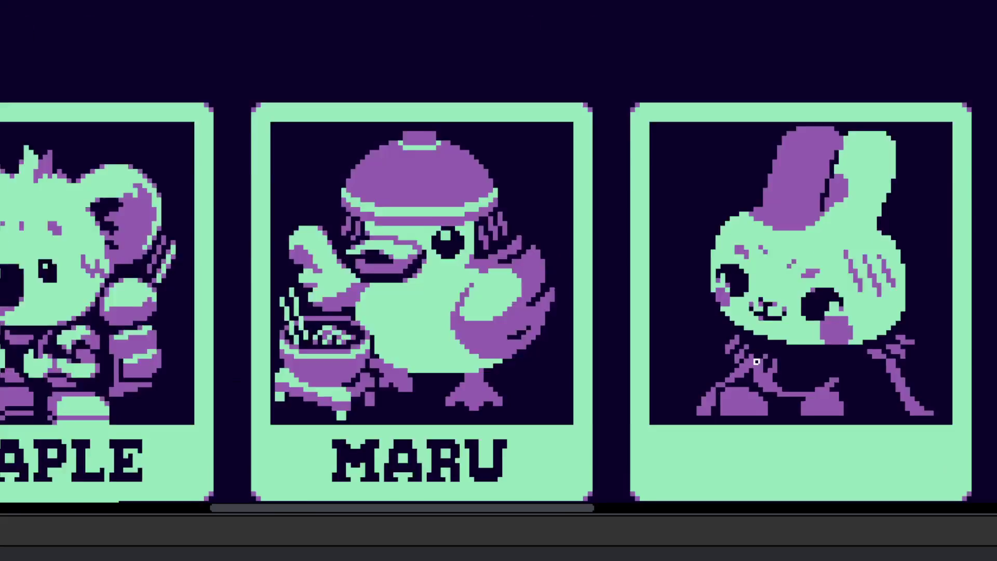
{"action": "scroll", "coordinate": [746, 326], "scroll_direction": "up", "scroll_amount": 1}
{"action": "scroll", "coordinate": [745, 325], "scroll_direction": "up", "scroll_amount": 1}
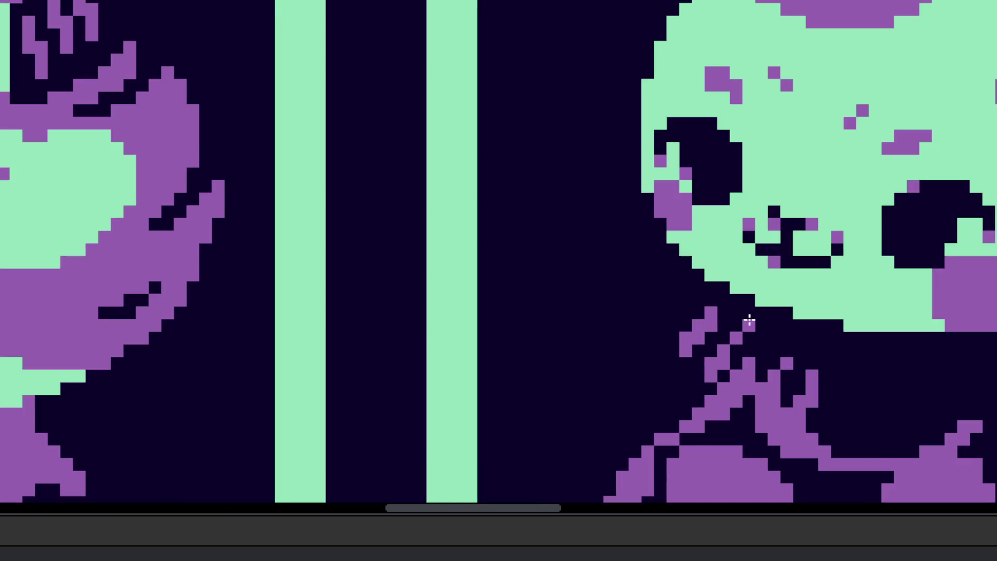
{"action": "scroll", "coordinate": [707, 350], "scroll_direction": "down", "scroll_amount": 3}
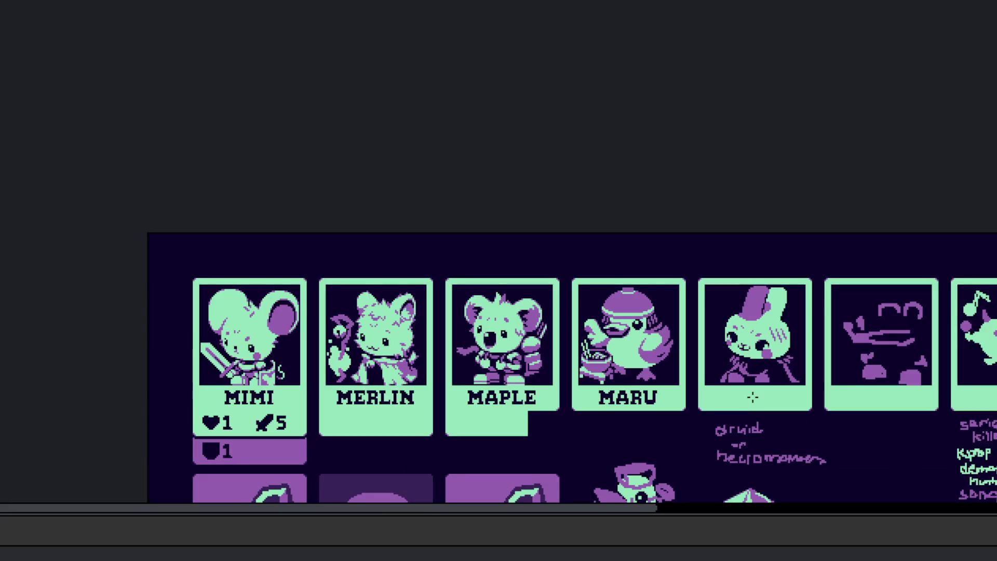
- Repaint the three purple specks beside the bunny's left eye in mint green
{"action": "scroll", "coordinate": [741, 375], "scroll_direction": "up", "scroll_amount": 2}
{"action": "scroll", "coordinate": [752, 423], "scroll_direction": "up", "scroll_amount": 1}
{"action": "scroll", "coordinate": [752, 422], "scroll_direction": "down", "scroll_amount": 2}
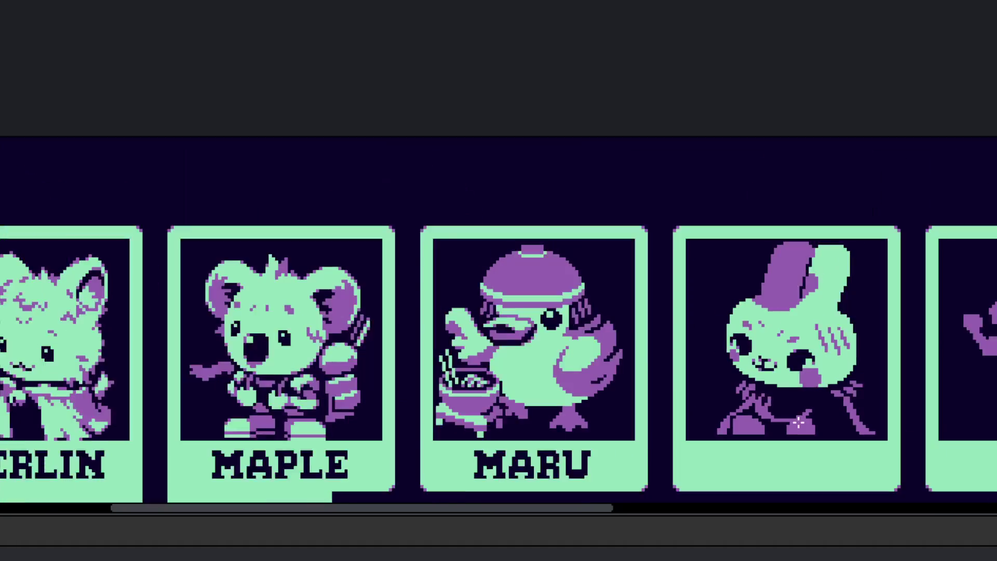
{"action": "scroll", "coordinate": [802, 413], "scroll_direction": "down", "scroll_amount": 2}
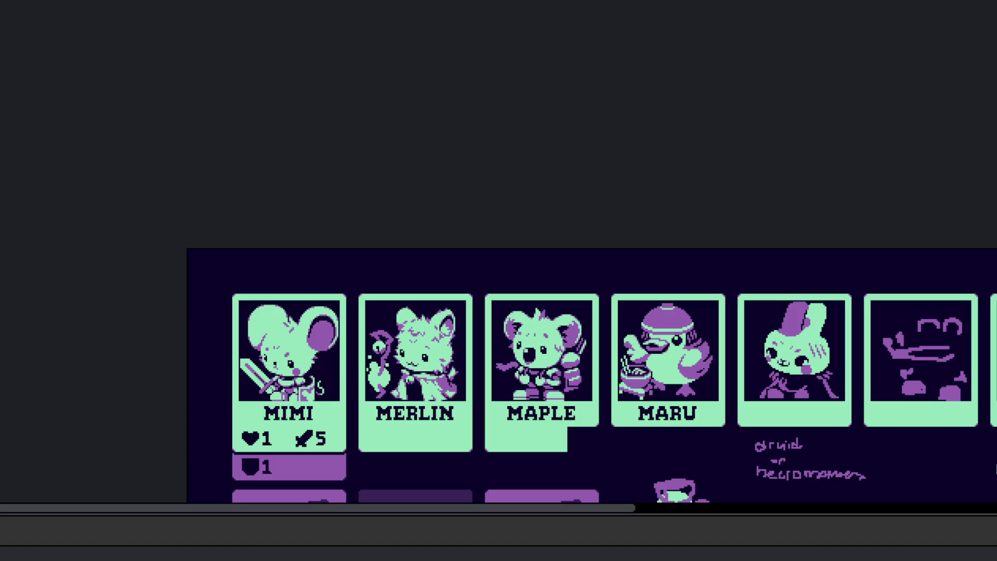
{"action": "scroll", "coordinate": [831, 364], "scroll_direction": "up", "scroll_amount": 2}
{"action": "scroll", "coordinate": [831, 364], "scroll_direction": "up", "scroll_amount": 1}
{"action": "scroll", "coordinate": [831, 363], "scroll_direction": "up", "scroll_amount": 1}
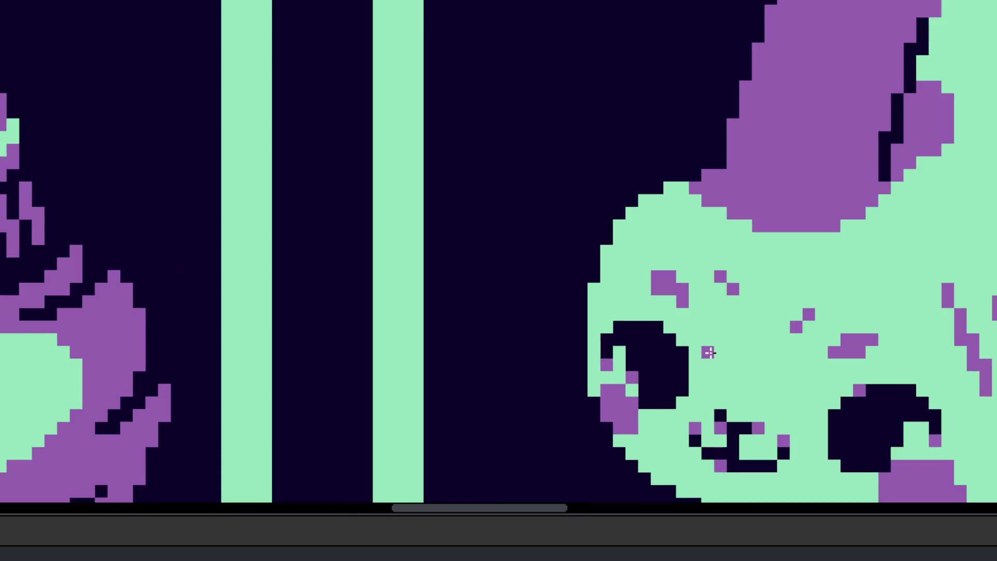
{"action": "scroll", "coordinate": [833, 360], "scroll_direction": "up", "scroll_amount": 1}
{"action": "scroll", "coordinate": [587, 259], "scroll_direction": "up", "scroll_amount": 1}
{"action": "left_click", "coordinate": [580, 232]}
{"action": "left_click", "coordinate": [605, 257]}
{"action": "left_click", "coordinate": [544, 256]}
{"action": "scroll", "coordinate": [543, 256], "scroll_direction": "down", "scroll_amount": 2}
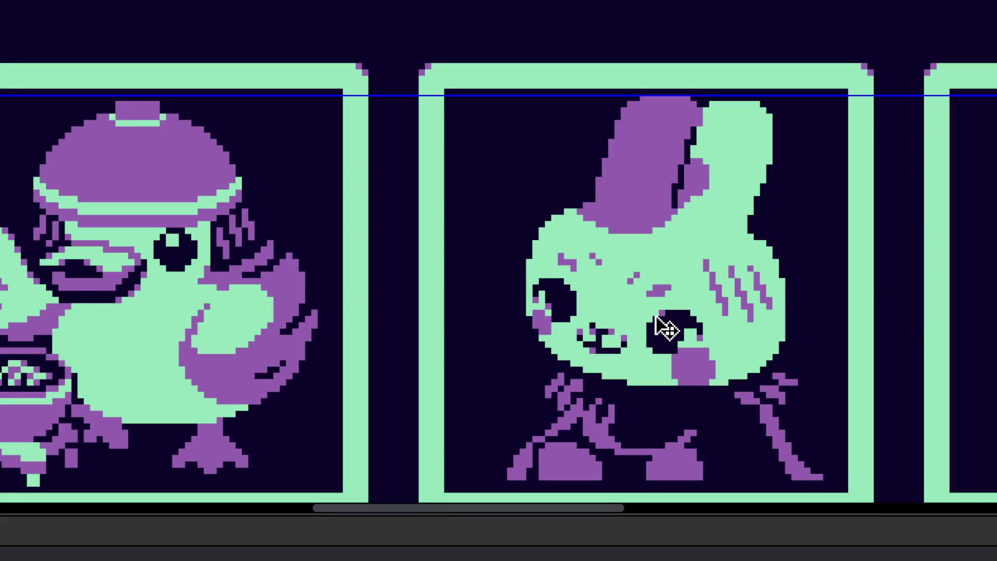
{"action": "scroll", "coordinate": [561, 262], "scroll_direction": "up", "scroll_amount": 1}
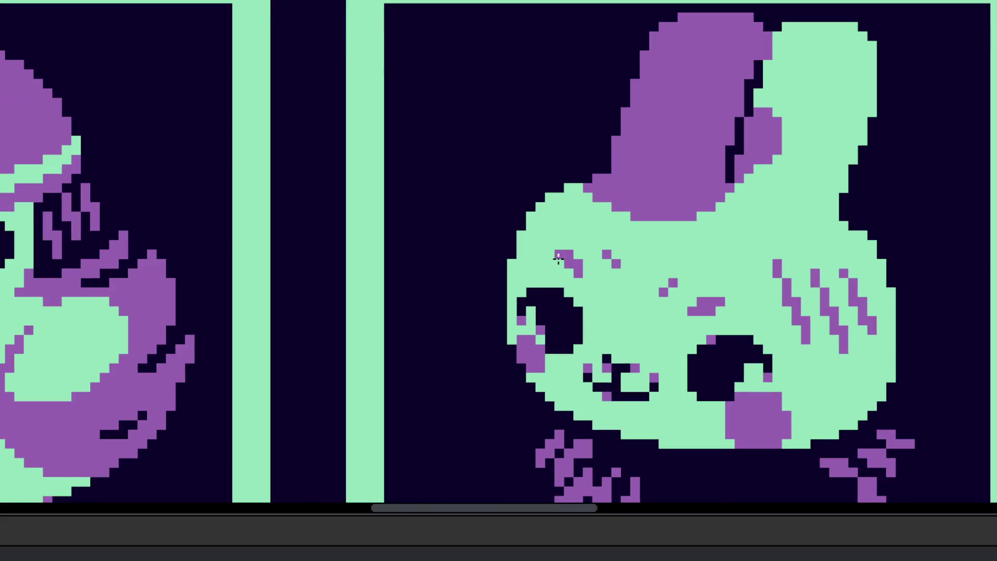
{"action": "scroll", "coordinate": [560, 259], "scroll_direction": "down", "scroll_amount": 2}
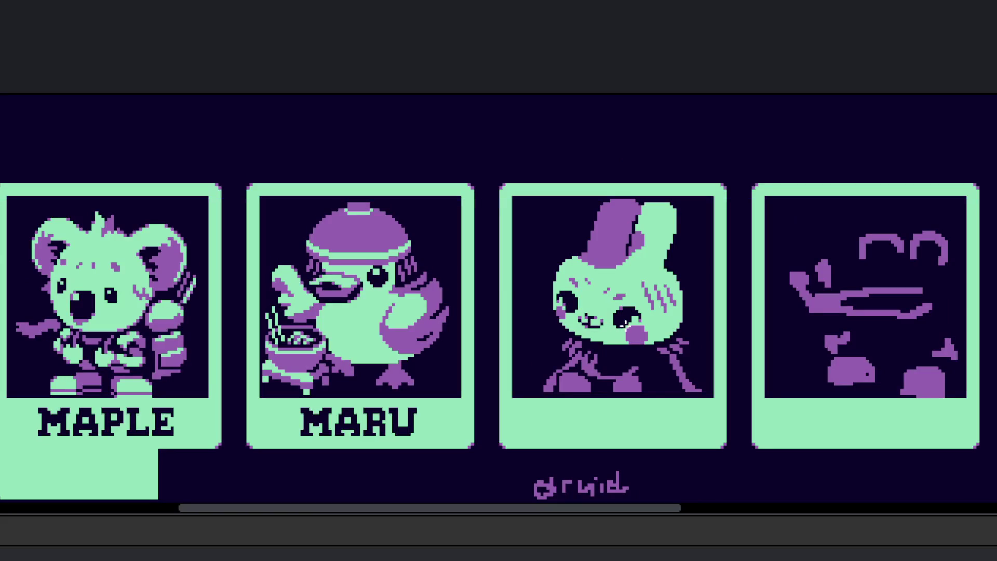
{"action": "scroll", "coordinate": [624, 314], "scroll_direction": "up", "scroll_amount": 2}
{"action": "scroll", "coordinate": [613, 291], "scroll_direction": "down", "scroll_amount": 2}
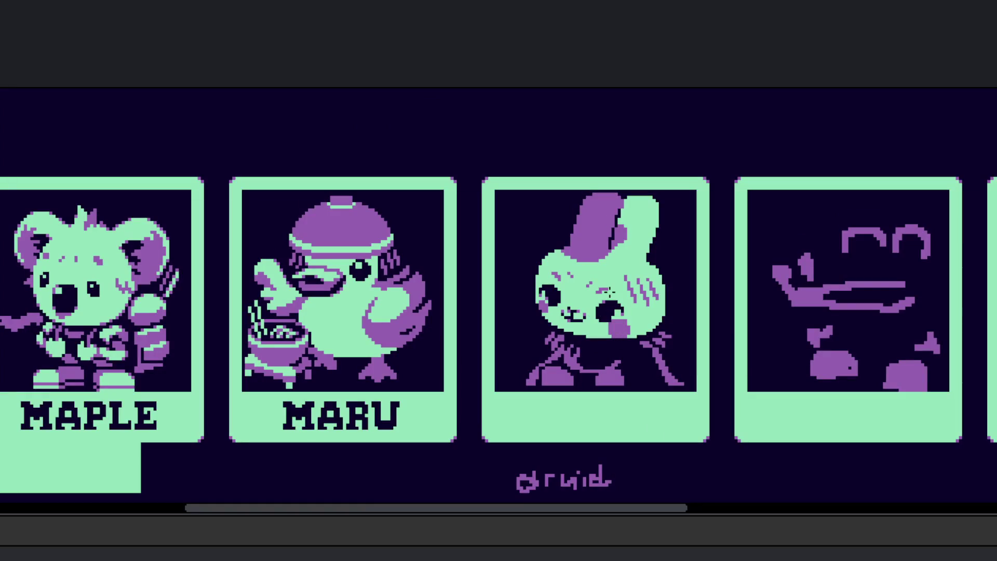
{"action": "scroll", "coordinate": [608, 292], "scroll_direction": "up", "scroll_amount": 1}
{"action": "scroll", "coordinate": [596, 278], "scroll_direction": "down", "scroll_amount": 3}
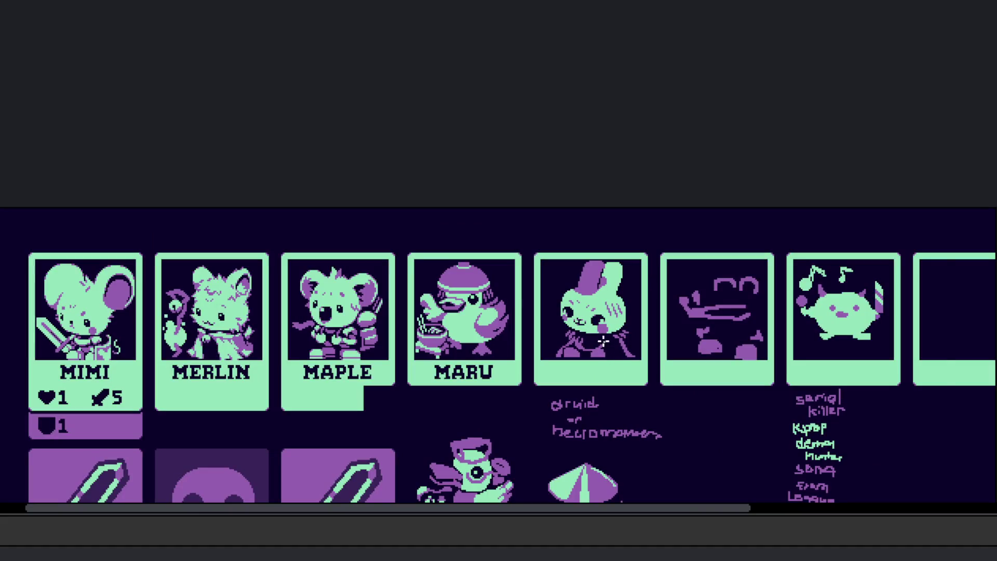
{"action": "scroll", "coordinate": [602, 346], "scroll_direction": "left", "scroll_amount": 2}
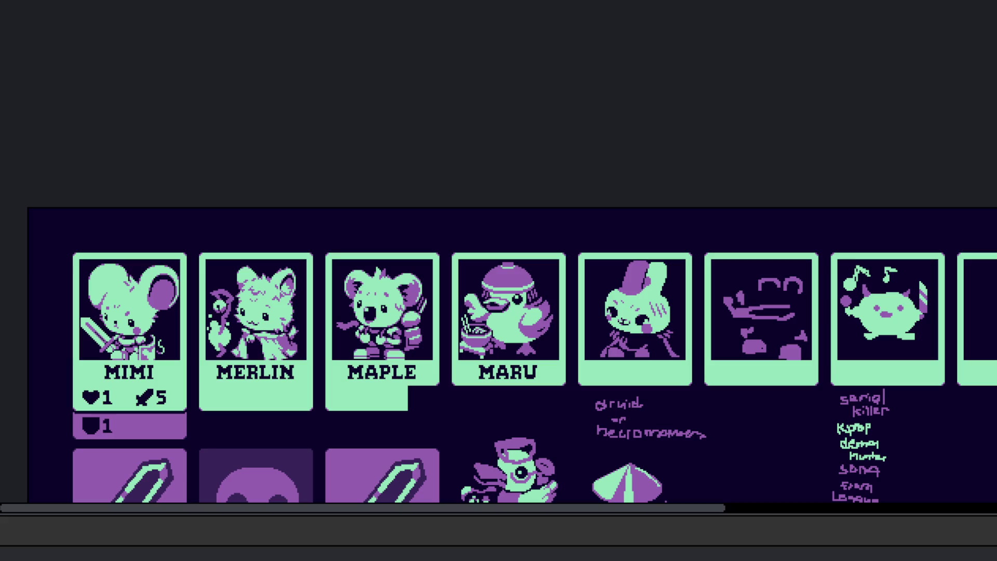
{"action": "scroll", "coordinate": [664, 325], "scroll_direction": "up", "scroll_amount": 4}
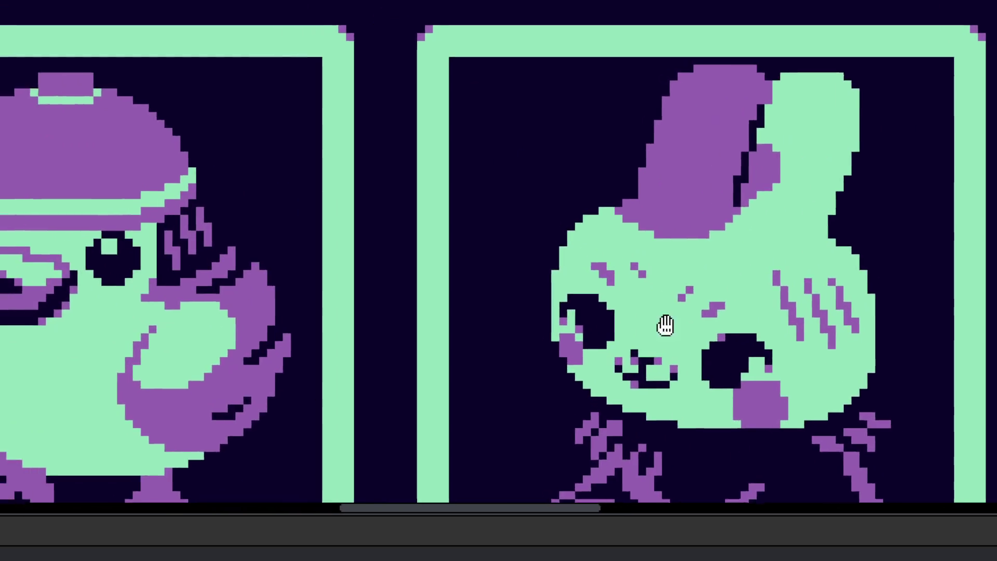
{"action": "scroll", "coordinate": [625, 260], "scroll_direction": "up", "scroll_amount": 3}
{"action": "left_click", "coordinate": [505, 229]}
{"action": "left_click", "coordinate": [525, 190]}
{"action": "left_click", "coordinate": [543, 171]}
{"action": "left_click", "coordinate": [562, 153]}
{"action": "scroll", "coordinate": [600, 229], "scroll_direction": "down", "scroll_amount": 7}
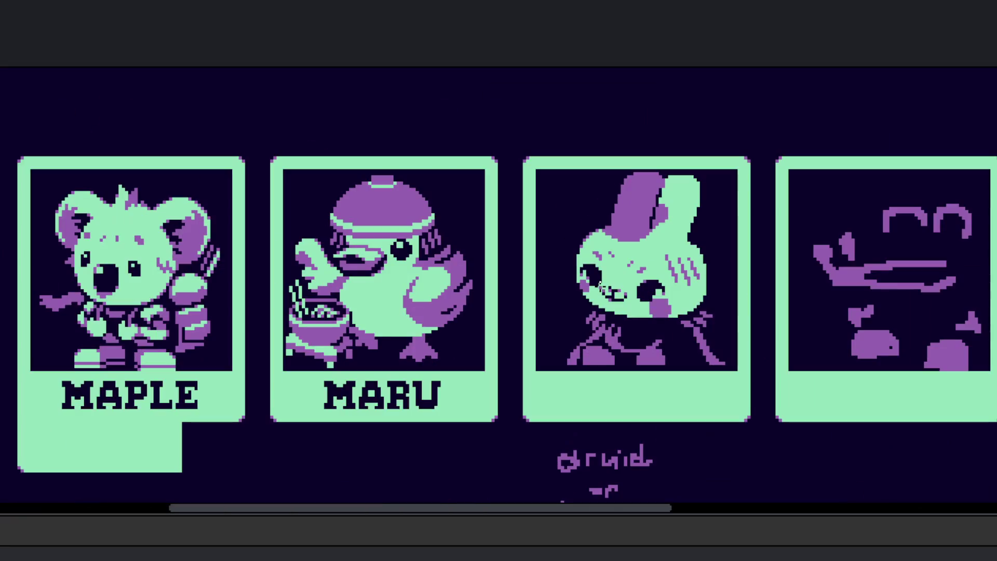
{"action": "scroll", "coordinate": [605, 296], "scroll_direction": "up", "scroll_amount": 3}
{"action": "scroll", "coordinate": [541, 249], "scroll_direction": "up", "scroll_amount": 2}
{"action": "scroll", "coordinate": [563, 280], "scroll_direction": "down", "scroll_amount": 3}
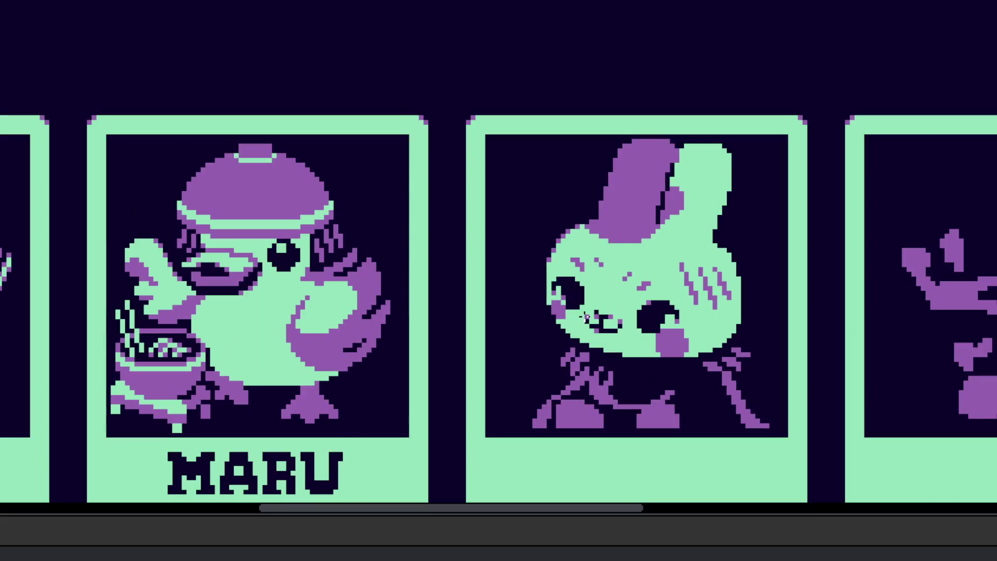
{"action": "scroll", "coordinate": [721, 355], "scroll_direction": "down", "scroll_amount": 1}
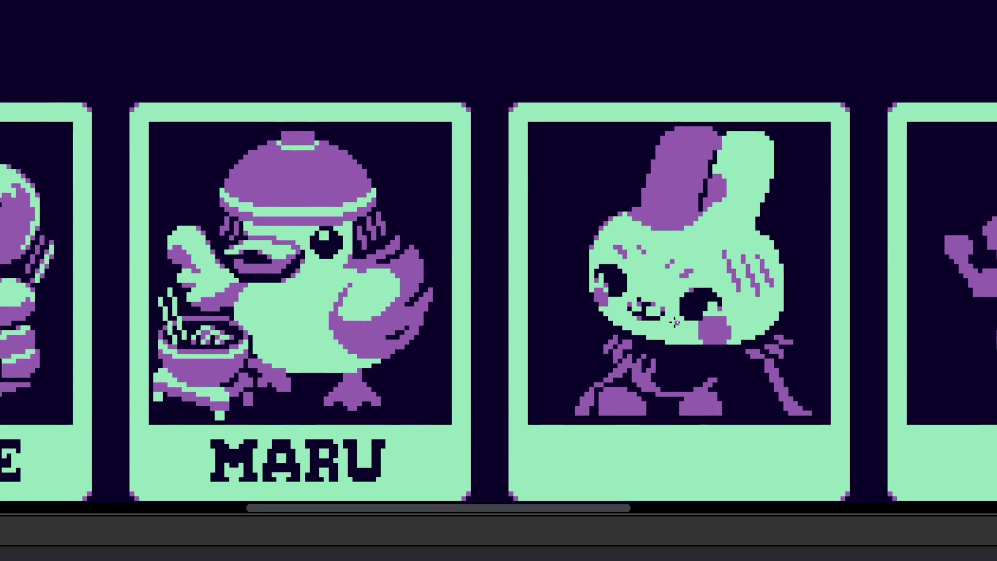
{"action": "scroll", "coordinate": [672, 332], "scroll_direction": "down", "scroll_amount": 2}
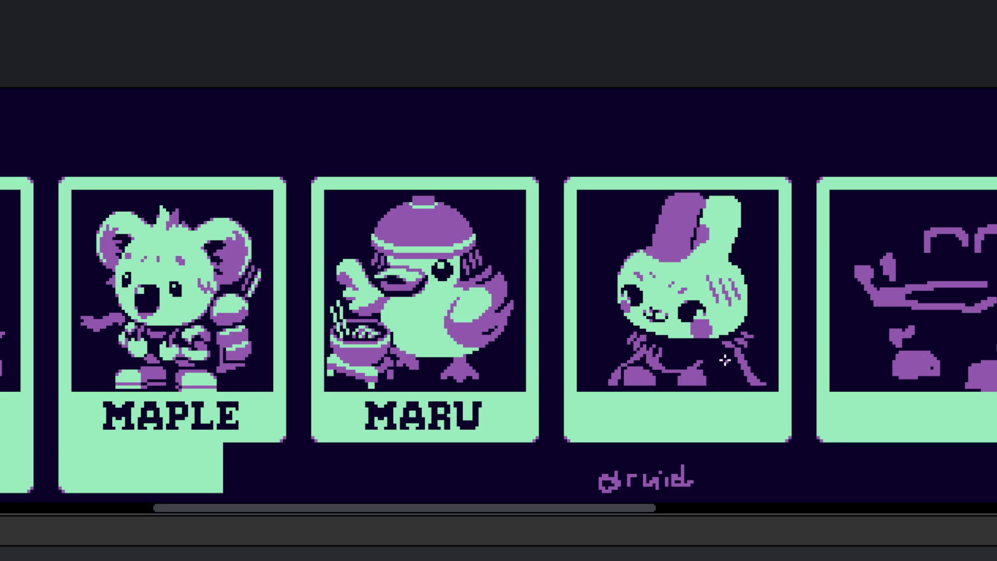
{"action": "scroll", "coordinate": [737, 348], "scroll_direction": "up", "scroll_amount": 1}
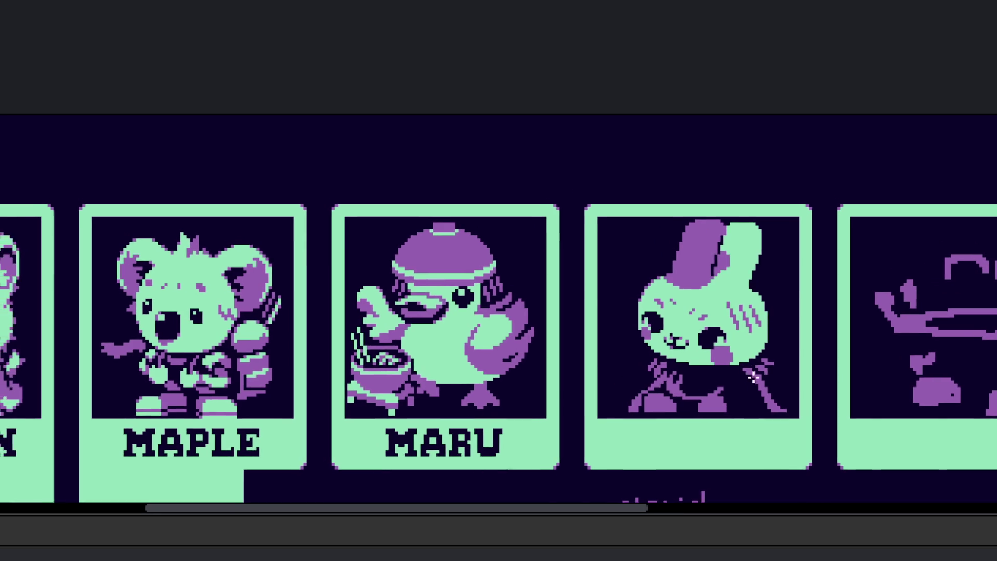
{"action": "scroll", "coordinate": [732, 343], "scroll_direction": "up", "scroll_amount": 2}
{"action": "scroll", "coordinate": [725, 272], "scroll_direction": "down", "scroll_amount": 1}
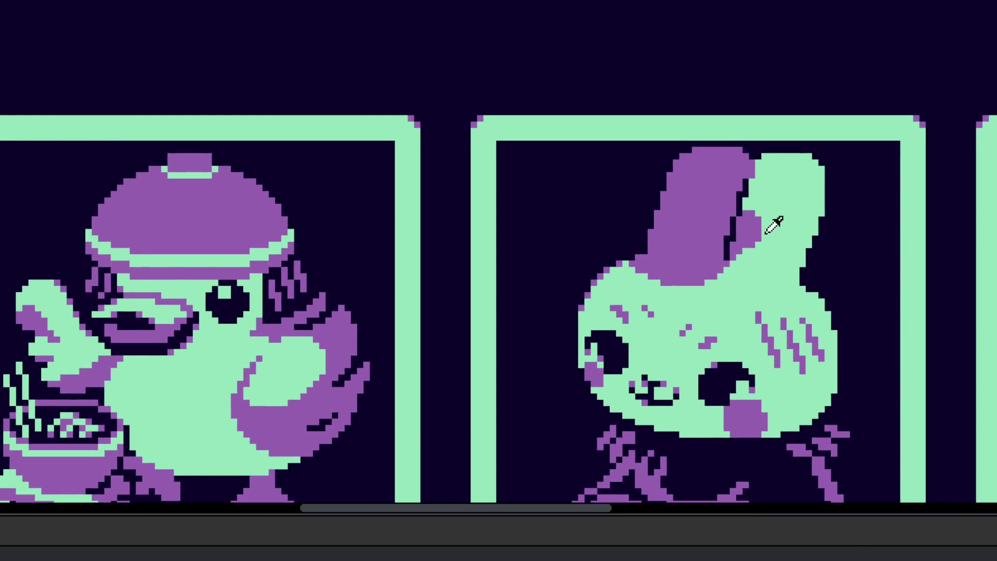
{"action": "scroll", "coordinate": [769, 224], "scroll_direction": "up", "scroll_amount": 2}
{"action": "scroll", "coordinate": [737, 265], "scroll_direction": "up", "scroll_amount": 2}
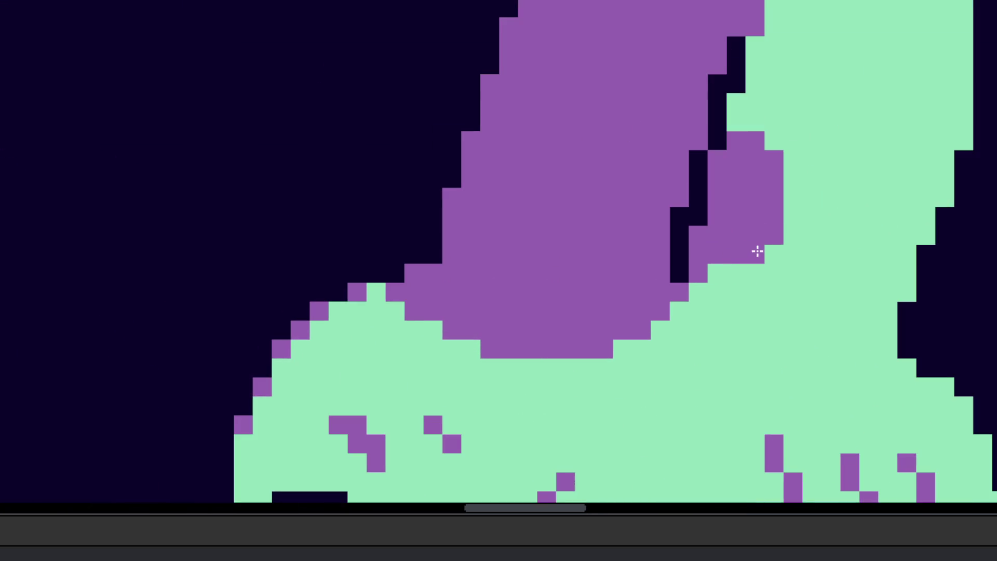
{"action": "scroll", "coordinate": [706, 270], "scroll_direction": "down", "scroll_amount": 4}
{"action": "scroll", "coordinate": [756, 318], "scroll_direction": "down", "scroll_amount": 1}
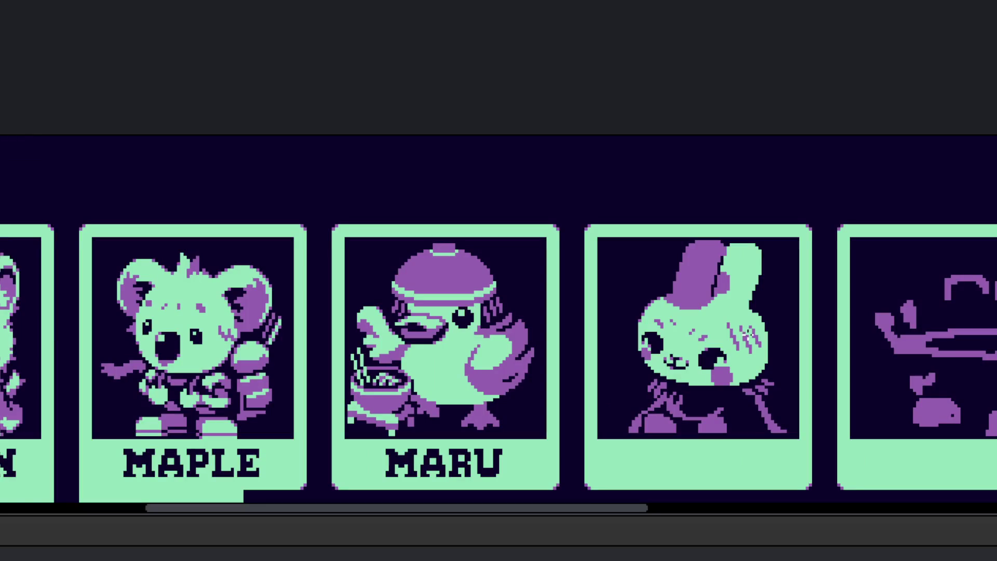
{"action": "scroll", "coordinate": [749, 255], "scroll_direction": "up", "scroll_amount": 4}
{"action": "left_click", "coordinate": [780, 228]}
{"action": "left_click", "coordinate": [785, 244]}
{"action": "scroll", "coordinate": [680, 213], "scroll_direction": "down", "scroll_amount": 4}
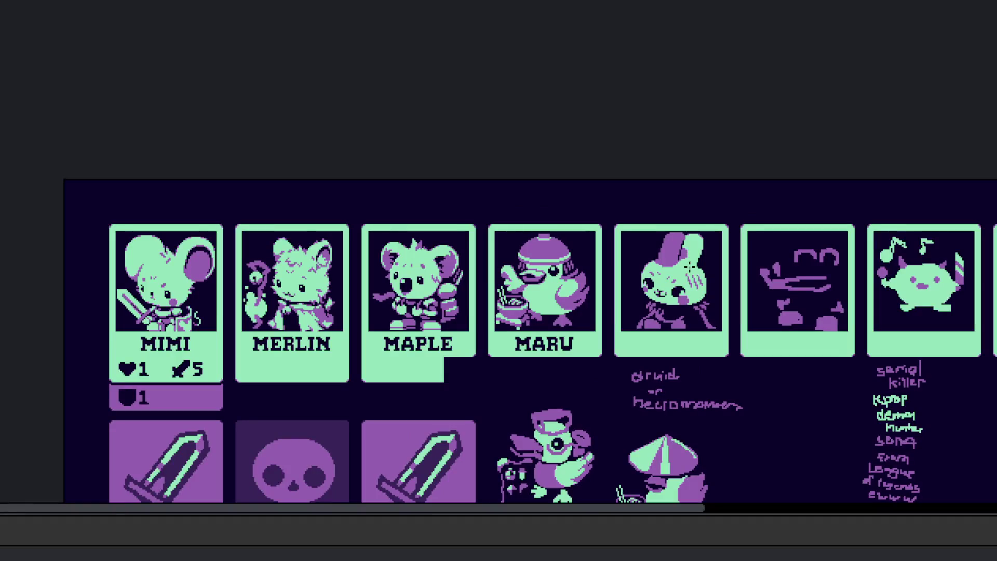
{"action": "scroll", "coordinate": [690, 259], "scroll_direction": "up", "scroll_amount": 4}
{"action": "left_click", "coordinate": [728, 164]}
{"action": "left_click", "coordinate": [709, 222]}
{"action": "left_click", "coordinate": [690, 258]}
{"action": "left_click", "coordinate": [672, 315]}
{"action": "left_click", "coordinate": [652, 353]}
{"action": "left_click", "coordinate": [690, 391]}
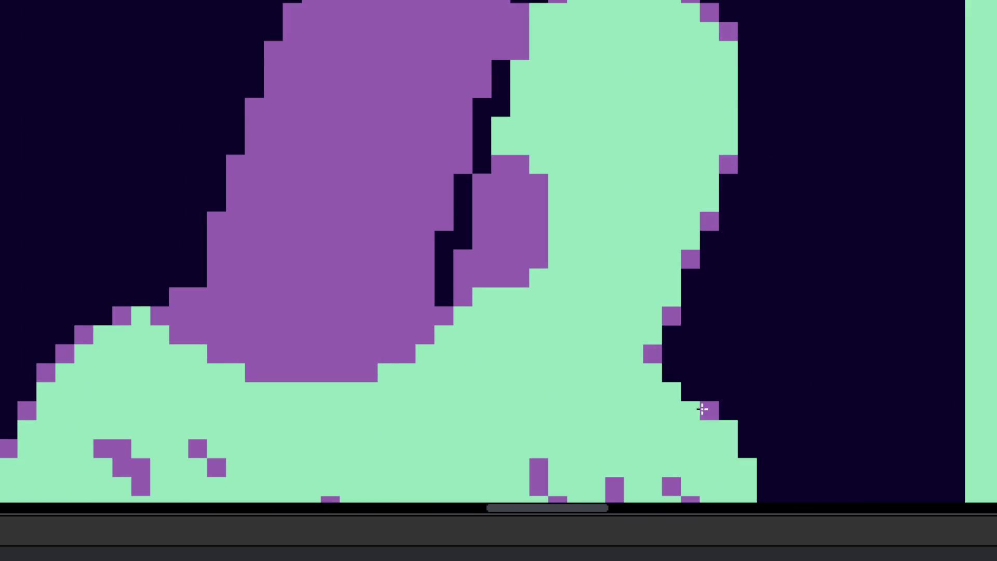
{"action": "left_click", "coordinate": [728, 429]}
{"action": "scroll", "coordinate": [726, 403], "scroll_direction": "down", "scroll_amount": 5}
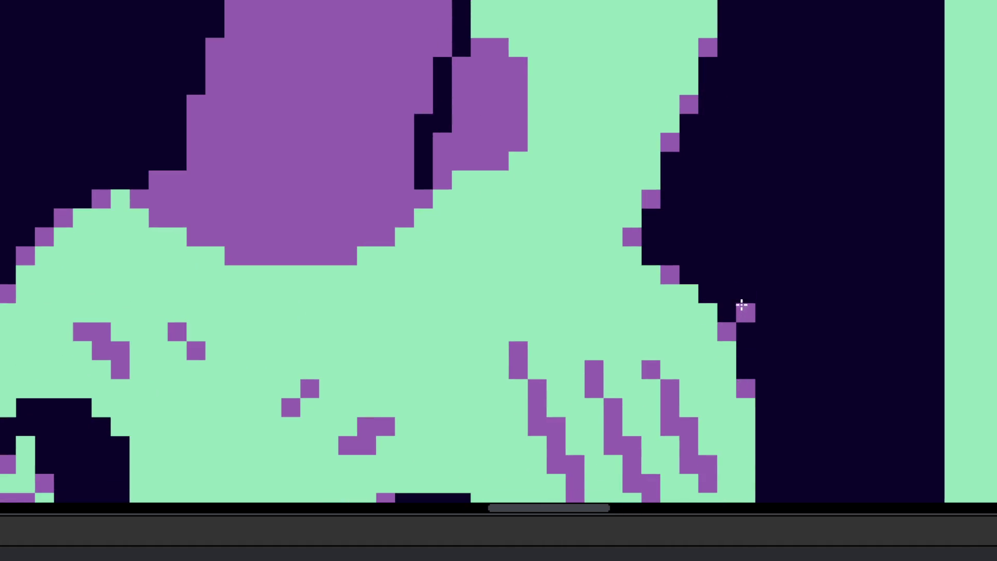
{"action": "scroll", "coordinate": [740, 312], "scroll_direction": "down", "scroll_amount": 4}
{"action": "scroll", "coordinate": [738, 320], "scroll_direction": "up", "scroll_amount": 3}
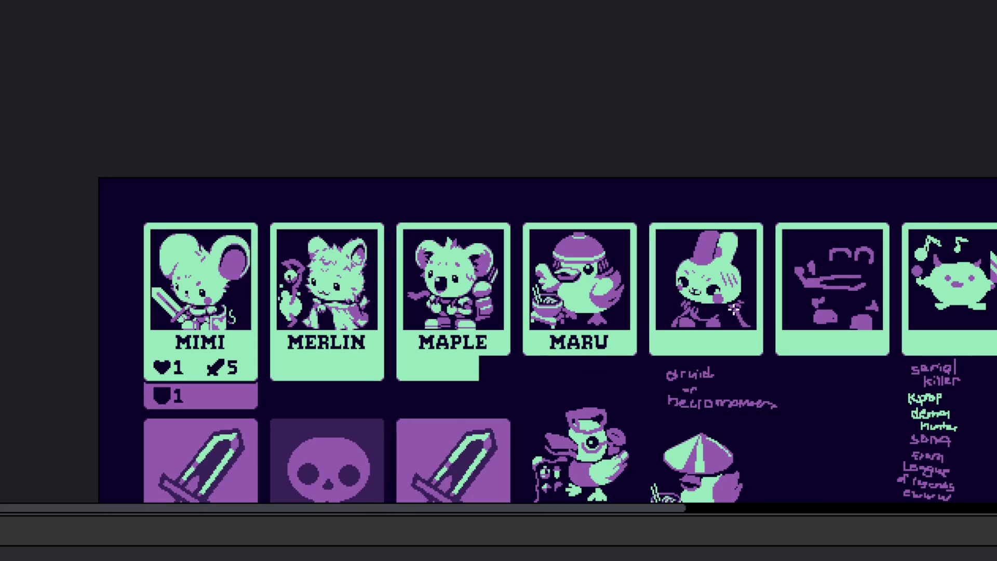
{"action": "scroll", "coordinate": [736, 311], "scroll_direction": "up", "scroll_amount": 5}
{"action": "scroll", "coordinate": [748, 328], "scroll_direction": "up", "scroll_amount": 3}
{"action": "left_click", "coordinate": [692, 386]}
{"action": "left_click", "coordinate": [654, 405]}
{"action": "left_click", "coordinate": [598, 423]}
{"action": "scroll", "coordinate": [598, 419], "scroll_direction": "down", "scroll_amount": 5}
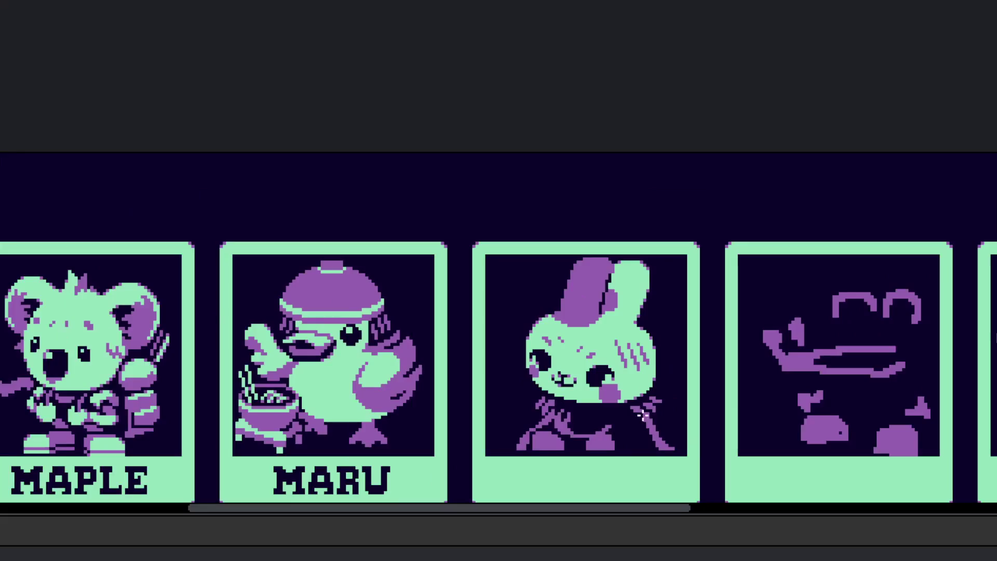
{"action": "scroll", "coordinate": [663, 414], "scroll_direction": "up", "scroll_amount": 5}
{"action": "scroll", "coordinate": [652, 396], "scroll_direction": "up", "scroll_amount": 2}
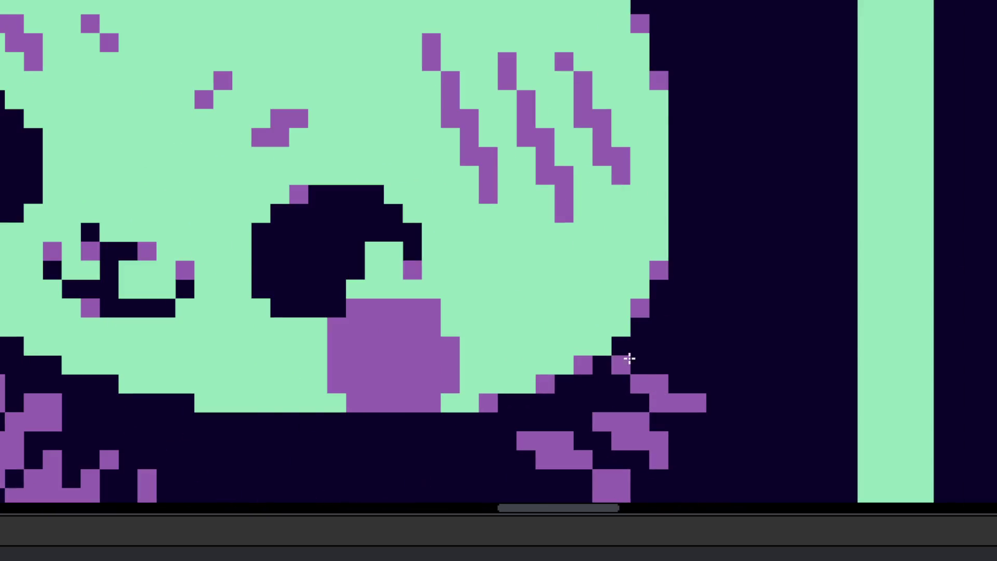
{"action": "scroll", "coordinate": [628, 356], "scroll_direction": "down", "scroll_amount": 7}
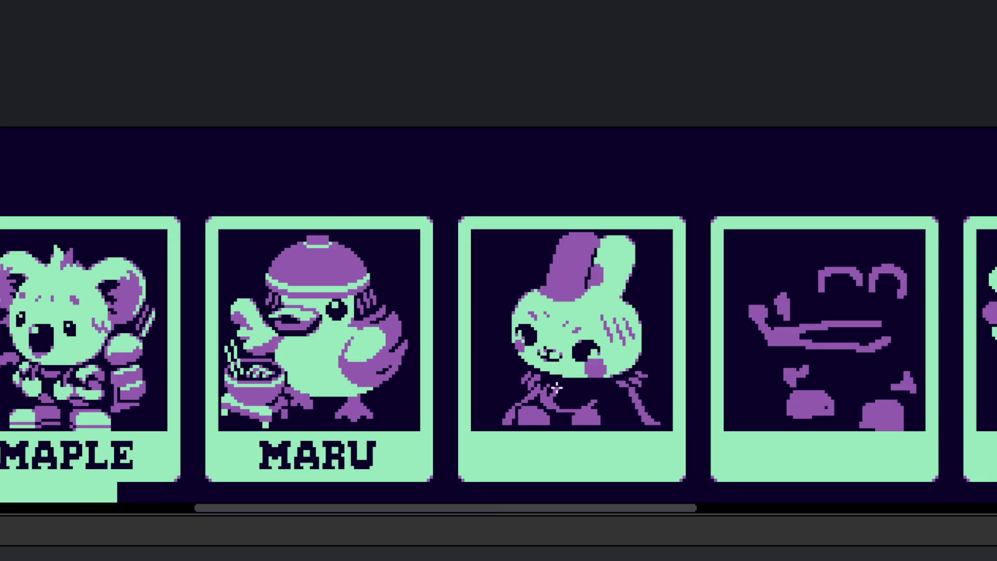
{"action": "scroll", "coordinate": [556, 387], "scroll_direction": "up", "scroll_amount": 5}
{"action": "scroll", "coordinate": [552, 376], "scroll_direction": "up", "scroll_amount": 2}
{"action": "left_click", "coordinate": [392, 282]}
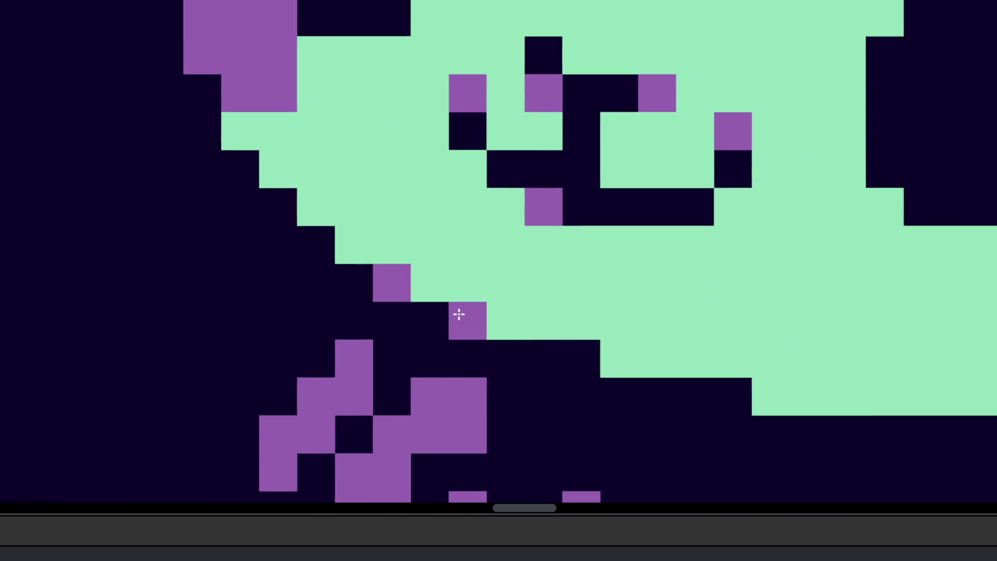
{"action": "left_click", "coordinate": [467, 320]}
{"action": "left_click", "coordinate": [581, 359]}
{"action": "left_click", "coordinate": [725, 400]}
{"action": "scroll", "coordinate": [676, 396], "scroll_direction": "down", "scroll_amount": 3}
{"action": "scroll", "coordinate": [675, 405], "scroll_direction": "down", "scroll_amount": 4}
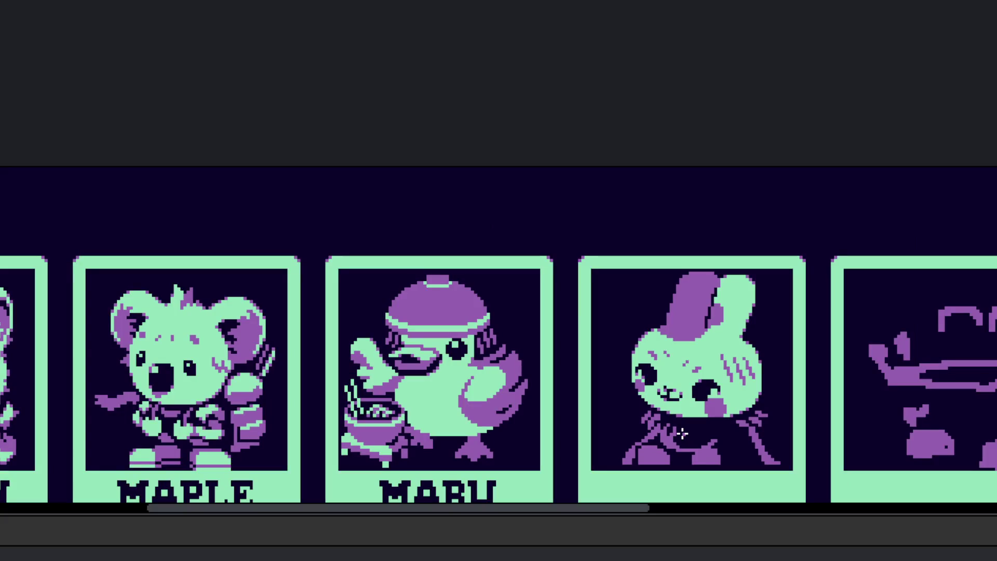
{"action": "scroll", "coordinate": [693, 398], "scroll_direction": "up", "scroll_amount": 2}
{"action": "scroll", "coordinate": [696, 397], "scroll_direction": "up", "scroll_amount": 5}
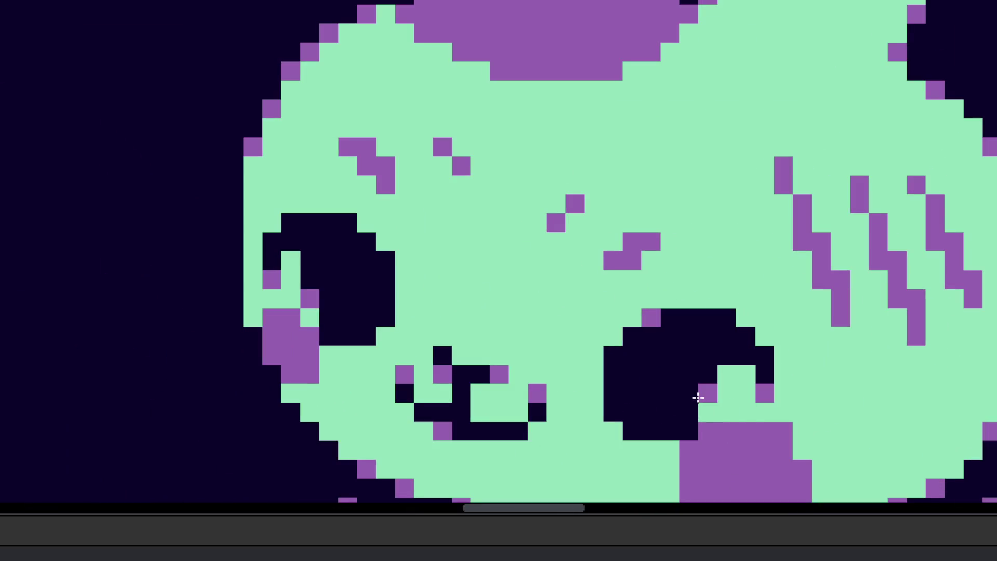
{"action": "scroll", "coordinate": [697, 398], "scroll_direction": "down", "scroll_amount": 4}
{"action": "scroll", "coordinate": [646, 400], "scroll_direction": "down", "scroll_amount": 3}
{"action": "scroll", "coordinate": [644, 392], "scroll_direction": "up", "scroll_amount": 3}
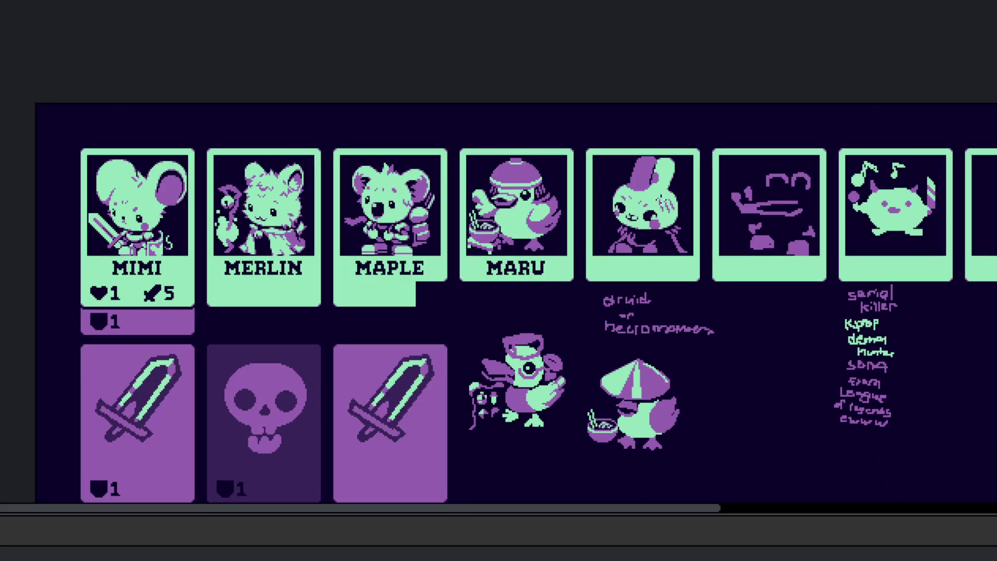
{"action": "scroll", "coordinate": [658, 199], "scroll_direction": "up", "scroll_amount": 3}
{"action": "scroll", "coordinate": [468, 234], "scroll_direction": "up", "scroll_amount": 2}
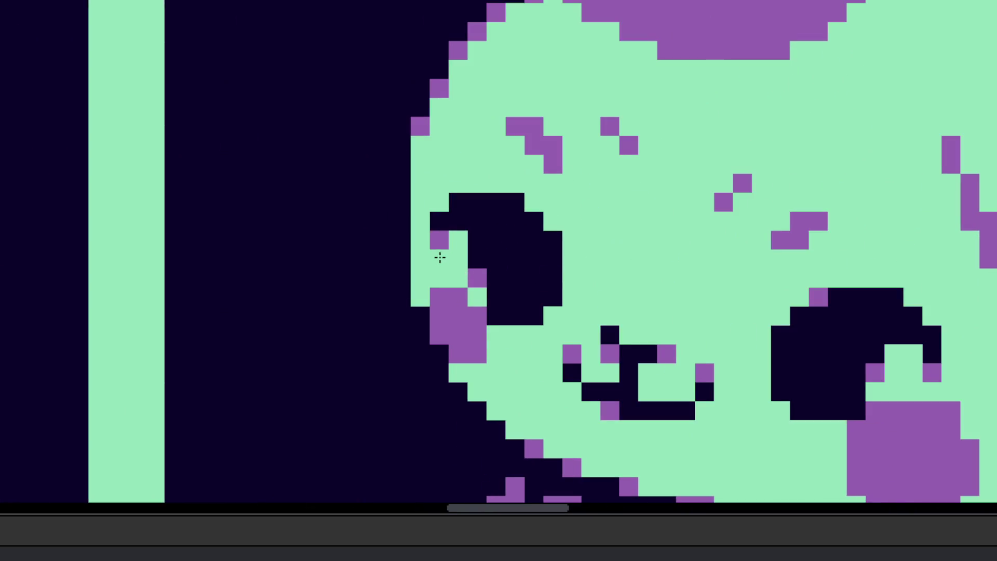
- Sample purple from the canvas with the eyedropper to touch up pixels around the bunny's eyes
{"action": "scroll", "coordinate": [457, 281], "scroll_direction": "down", "scroll_amount": 5}
{"action": "scroll", "coordinate": [472, 270], "scroll_direction": "up", "scroll_amount": 4}
{"action": "scroll", "coordinate": [467, 247], "scroll_direction": "up", "scroll_amount": 2}
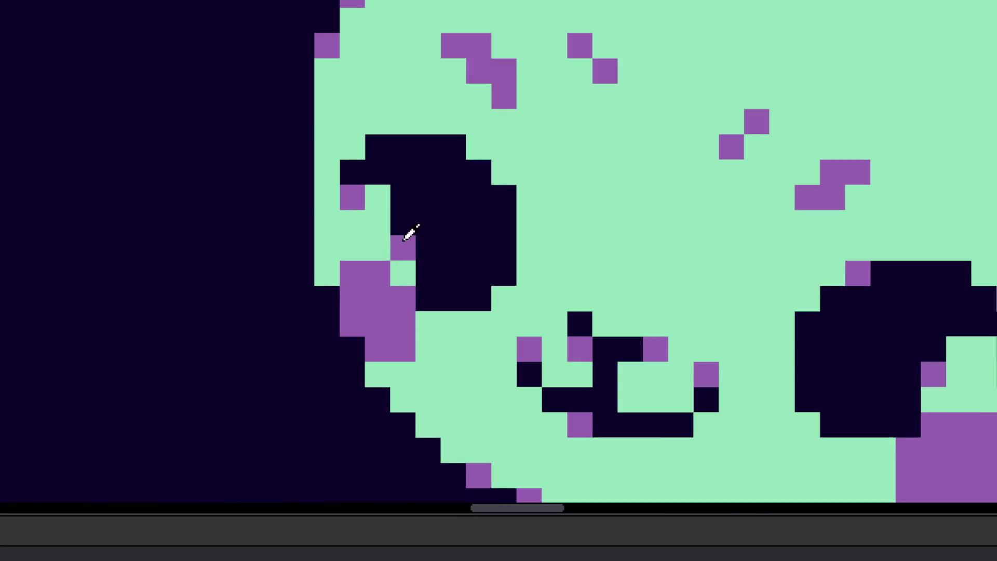
{"action": "scroll", "coordinate": [508, 171], "scroll_direction": "down", "scroll_amount": 6}
{"action": "scroll", "coordinate": [516, 264], "scroll_direction": "down", "scroll_amount": 3}
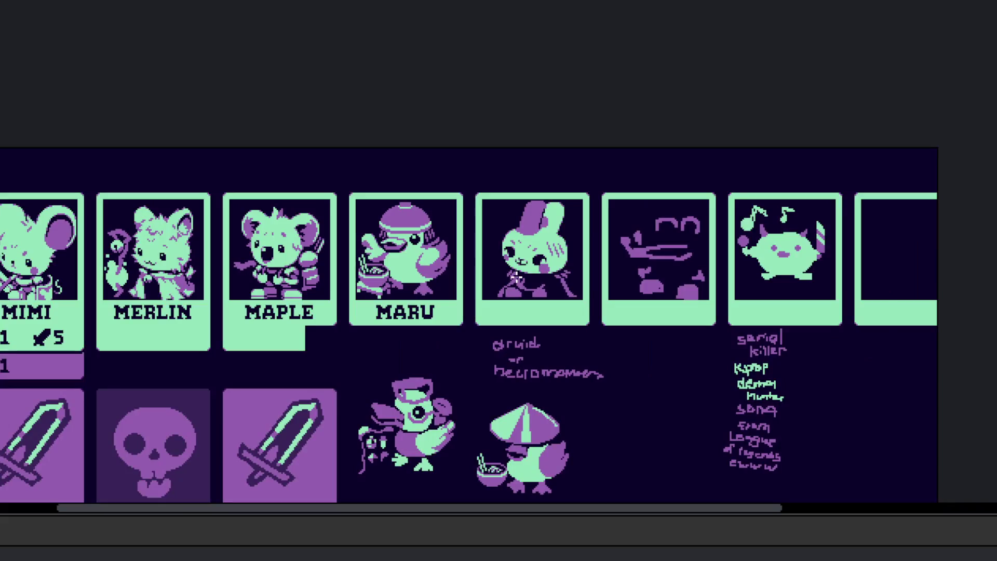
{"action": "scroll", "coordinate": [516, 276], "scroll_direction": "up", "scroll_amount": 4}
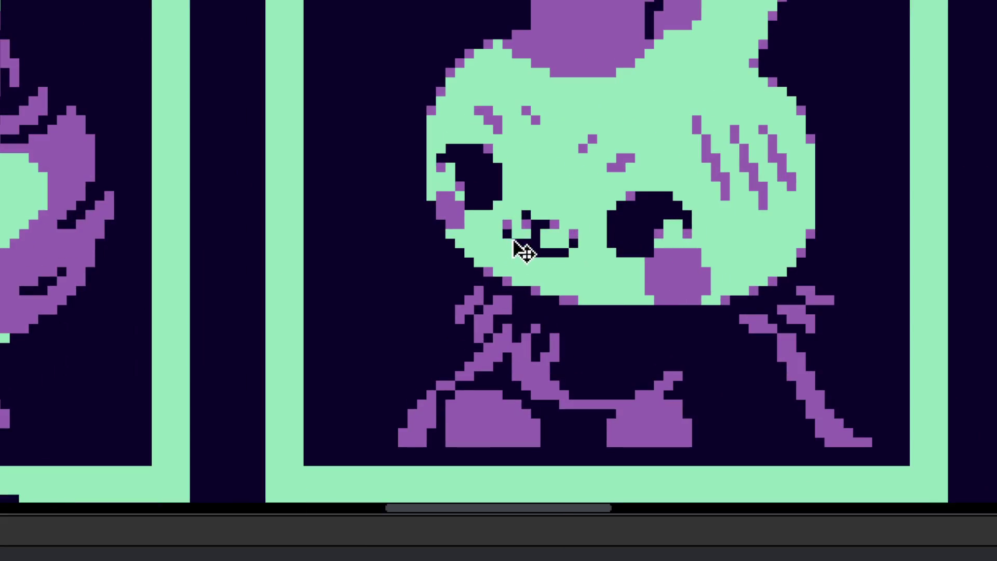
{"action": "scroll", "coordinate": [523, 251], "scroll_direction": "up", "scroll_amount": 3}
{"action": "scroll", "coordinate": [730, 232], "scroll_direction": "down", "scroll_amount": 3}
{"action": "scroll", "coordinate": [712, 241], "scroll_direction": "up", "scroll_amount": 2}
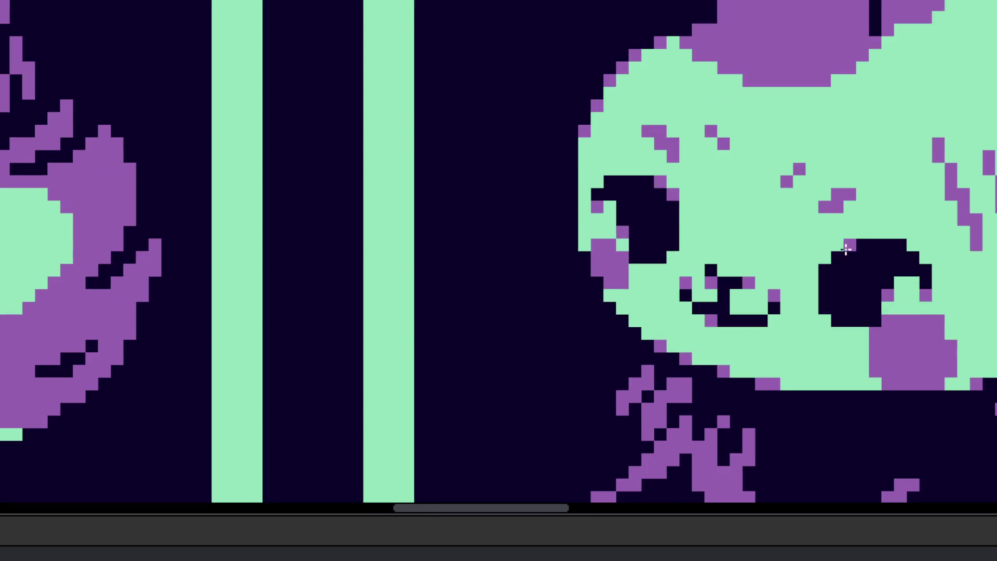
{"action": "key", "text": "i"}
{"action": "scroll", "coordinate": [860, 258], "scroll_direction": "down", "scroll_amount": 4}
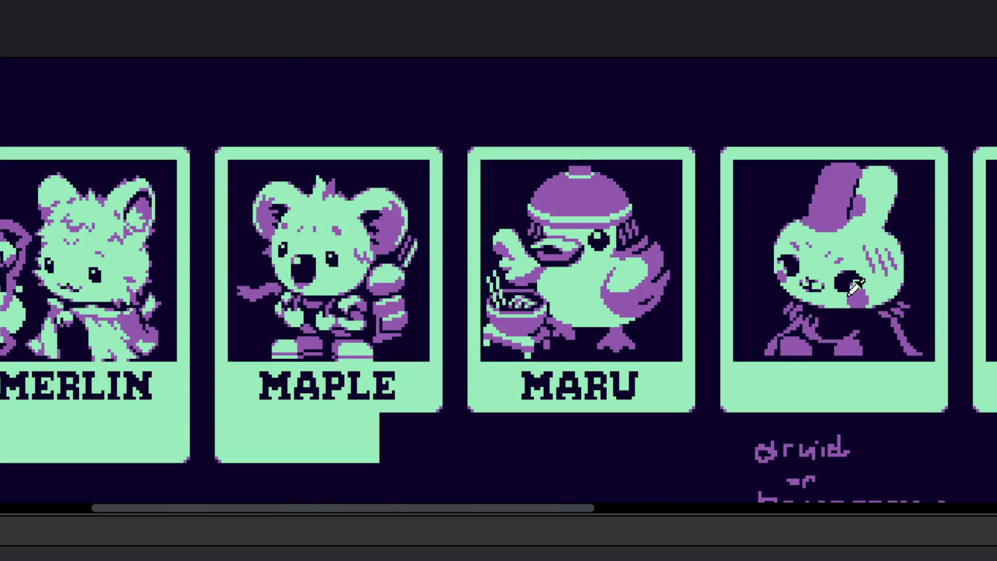
{"action": "scroll", "coordinate": [856, 286], "scroll_direction": "down", "scroll_amount": 2}
- Switch to the Move tool and look over the retouched bunny druid face
{"action": "key", "text": "v"}
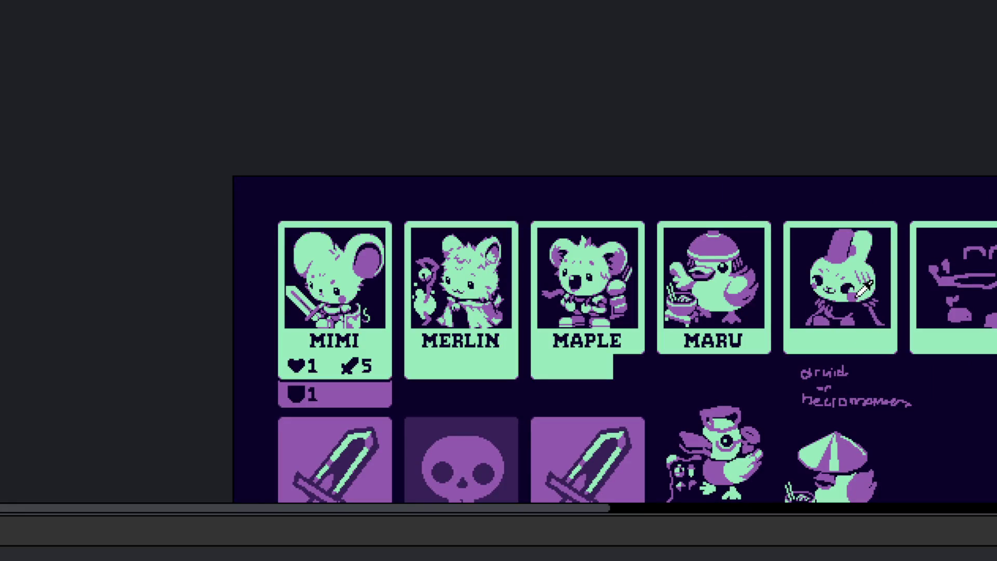
{"action": "scroll", "coordinate": [826, 269], "scroll_direction": "up", "scroll_amount": 5}
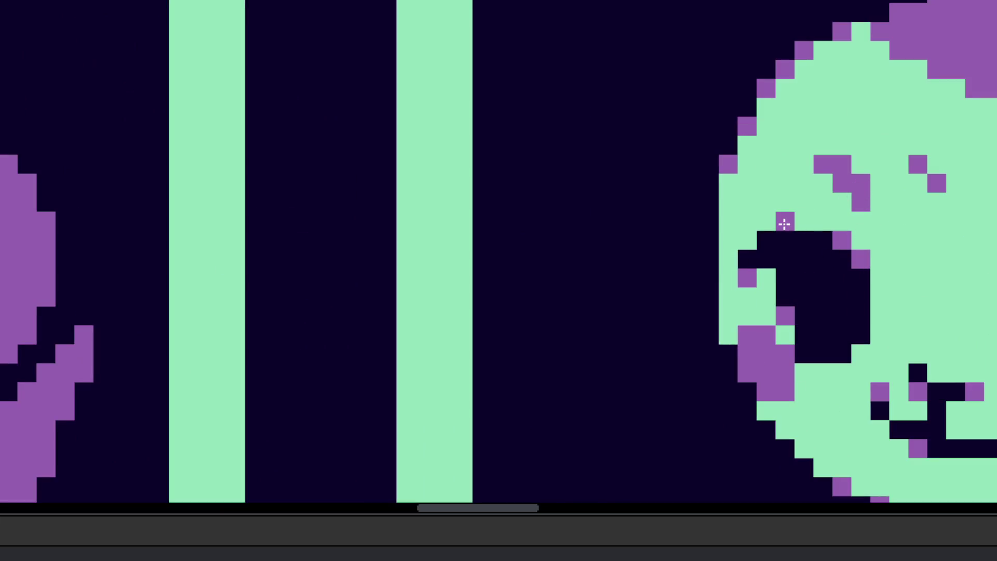
{"action": "scroll", "coordinate": [784, 223], "scroll_direction": "down", "scroll_amount": 3}
{"action": "scroll", "coordinate": [826, 309], "scroll_direction": "down", "scroll_amount": 1}
{"action": "scroll", "coordinate": [833, 291], "scroll_direction": "up", "scroll_amount": 5}
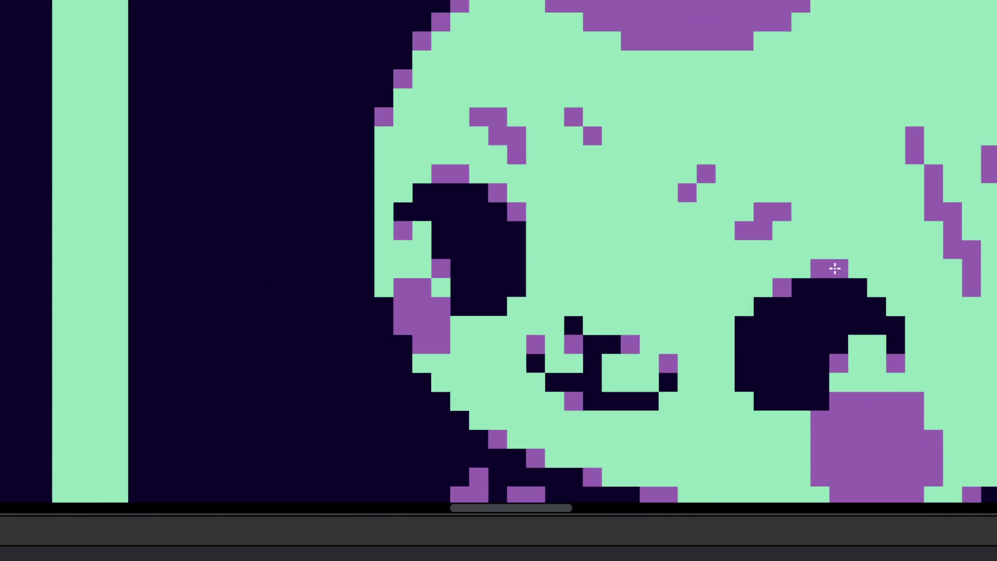
{"action": "scroll", "coordinate": [854, 281], "scroll_direction": "down", "scroll_amount": 5}
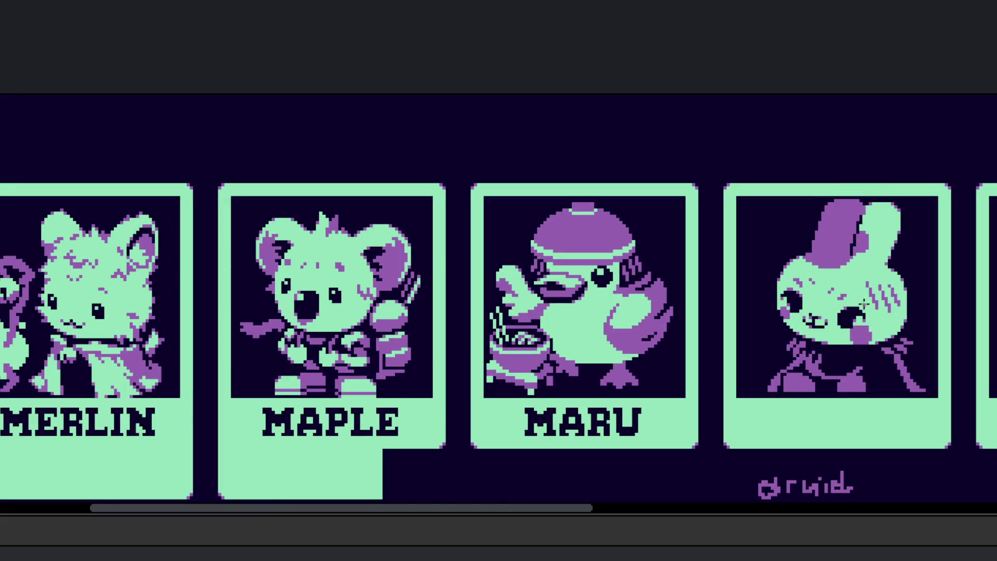
{"action": "scroll", "coordinate": [860, 335], "scroll_direction": "up", "scroll_amount": 3}
{"action": "scroll", "coordinate": [872, 322], "scroll_direction": "up", "scroll_amount": 2}
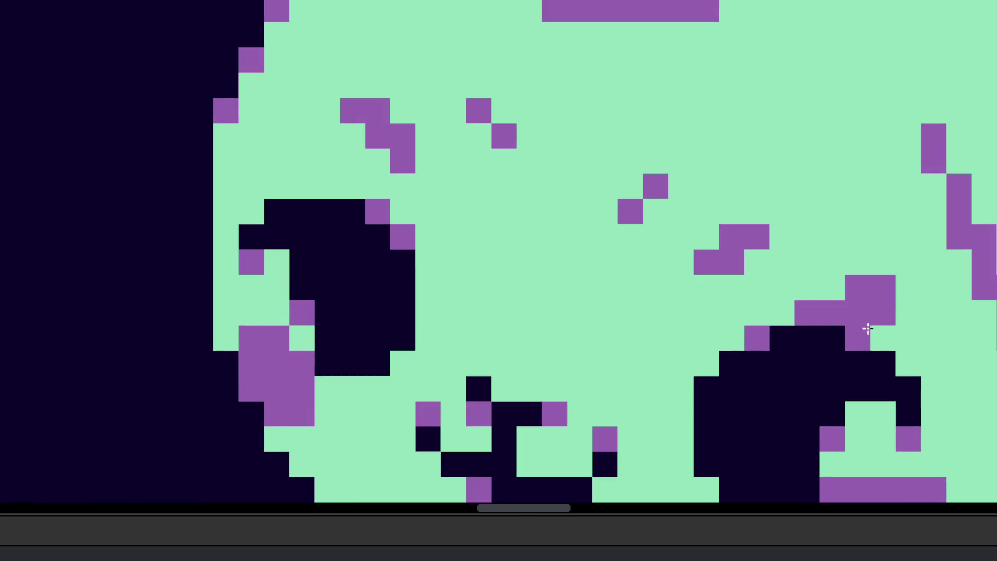
{"action": "scroll", "coordinate": [864, 330], "scroll_direction": "down", "scroll_amount": 3}
{"action": "scroll", "coordinate": [766, 355], "scroll_direction": "down", "scroll_amount": 2}
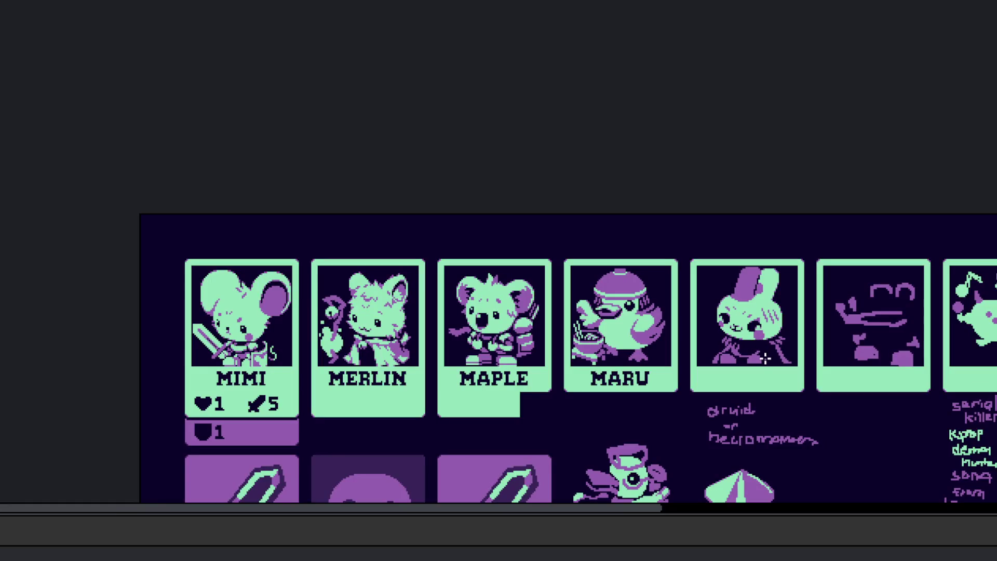
{"action": "scroll", "coordinate": [764, 358], "scroll_direction": "up", "scroll_amount": 3}
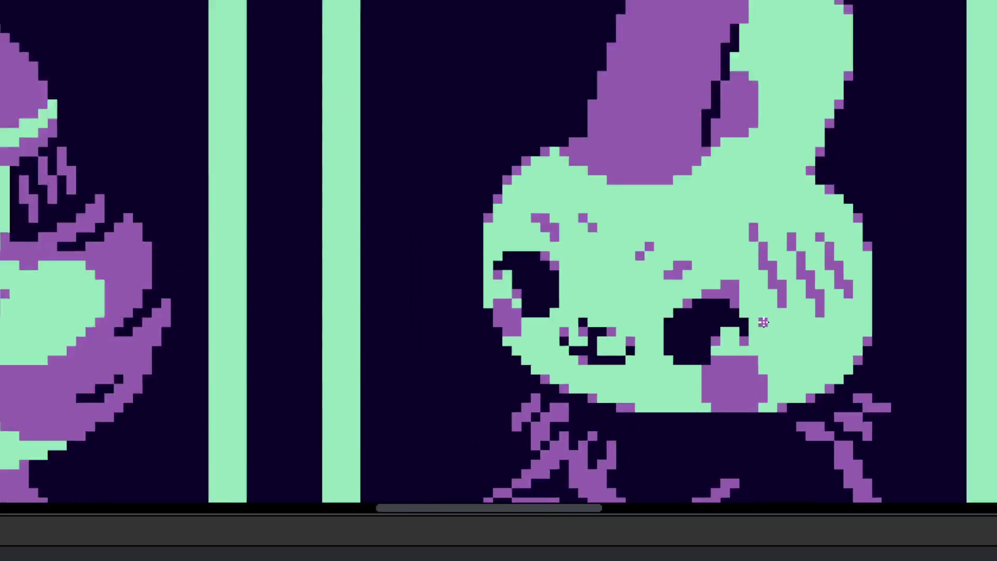
{"action": "scroll", "coordinate": [741, 263], "scroll_direction": "up", "scroll_amount": 2}
{"action": "scroll", "coordinate": [747, 362], "scroll_direction": "down", "scroll_amount": 4}
{"action": "scroll", "coordinate": [746, 362], "scroll_direction": "down", "scroll_amount": 3}
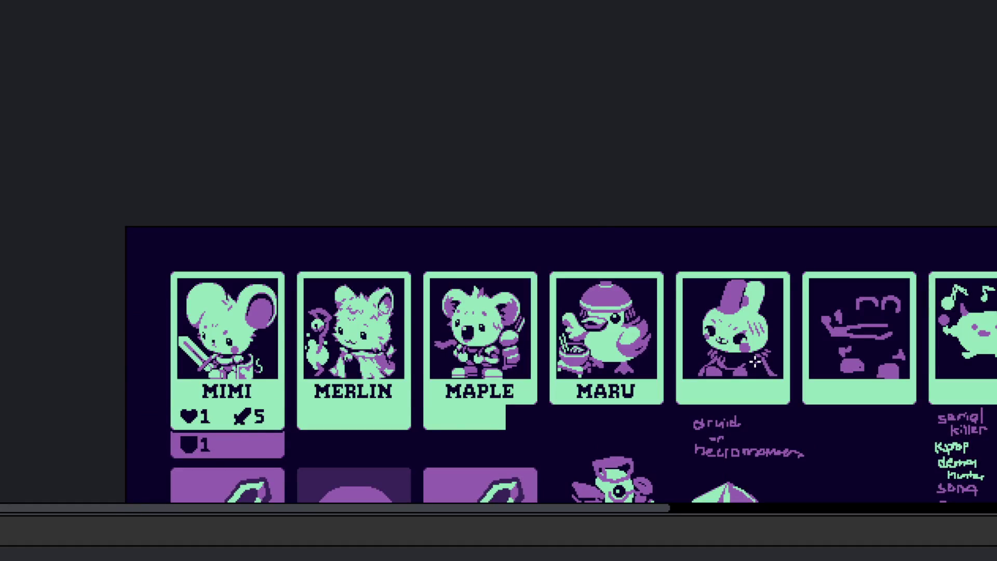
{"action": "scroll", "coordinate": [756, 364], "scroll_direction": "up", "scroll_amount": 3}
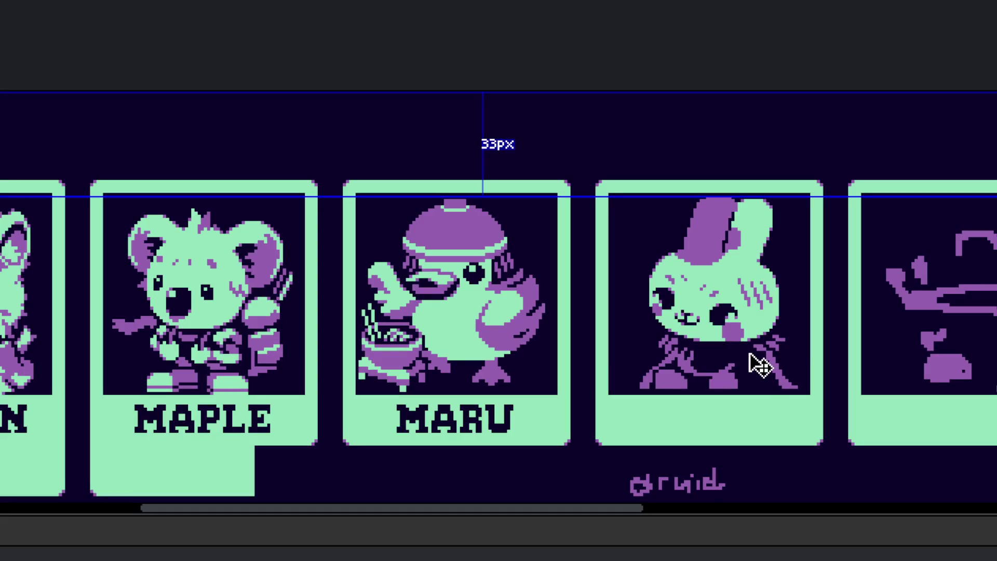
{"action": "scroll", "coordinate": [705, 298], "scroll_direction": "right", "scroll_amount": 2}
{"action": "scroll", "coordinate": [712, 254], "scroll_direction": "up", "scroll_amount": 2}
{"action": "scroll", "coordinate": [735, 285], "scroll_direction": "up", "scroll_amount": 2}
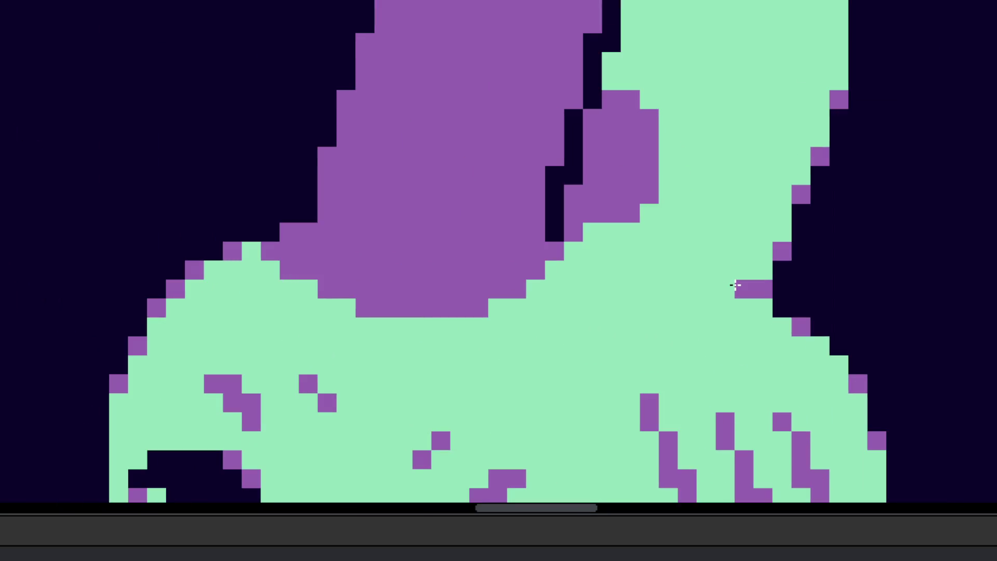
{"action": "scroll", "coordinate": [762, 305], "scroll_direction": "down", "scroll_amount": 5}
{"action": "scroll", "coordinate": [790, 355], "scroll_direction": "right", "scroll_amount": 2}
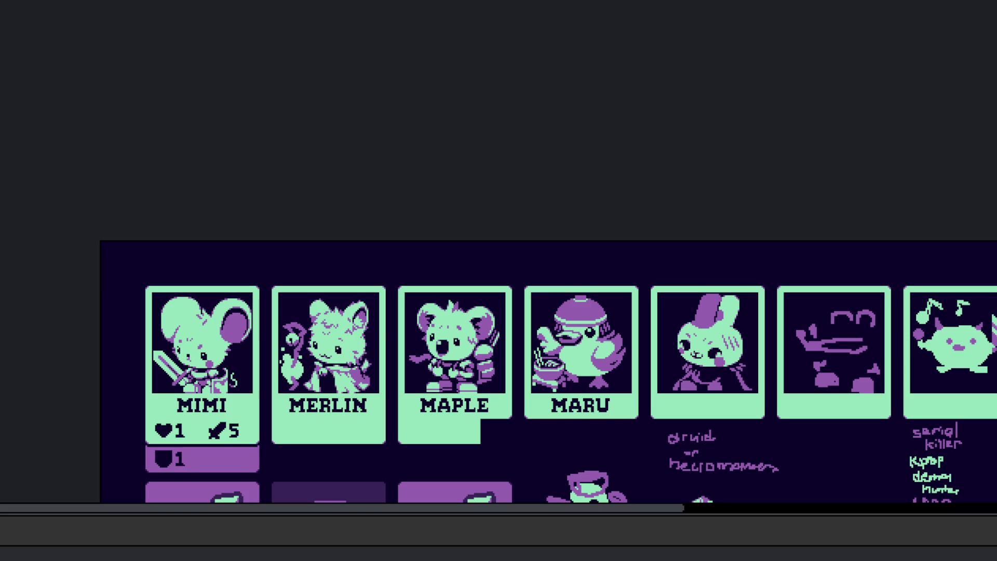
{"action": "scroll", "coordinate": [525, 298], "scroll_direction": "down", "scroll_amount": 2}
{"action": "scroll", "coordinate": [525, 298], "scroll_direction": "up", "scroll_amount": 3}
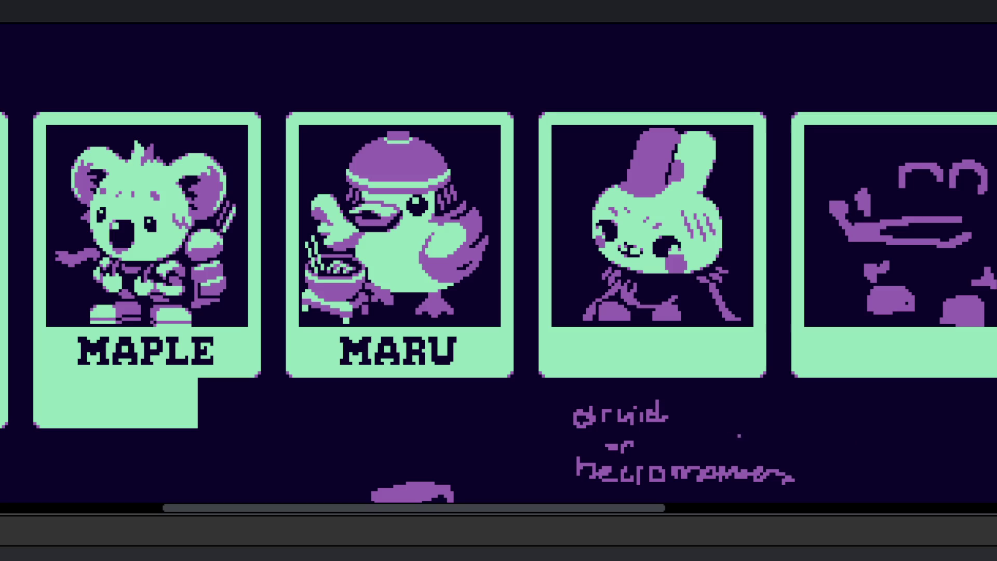
{"action": "scroll", "coordinate": [658, 344], "scroll_direction": "up", "scroll_amount": 3}
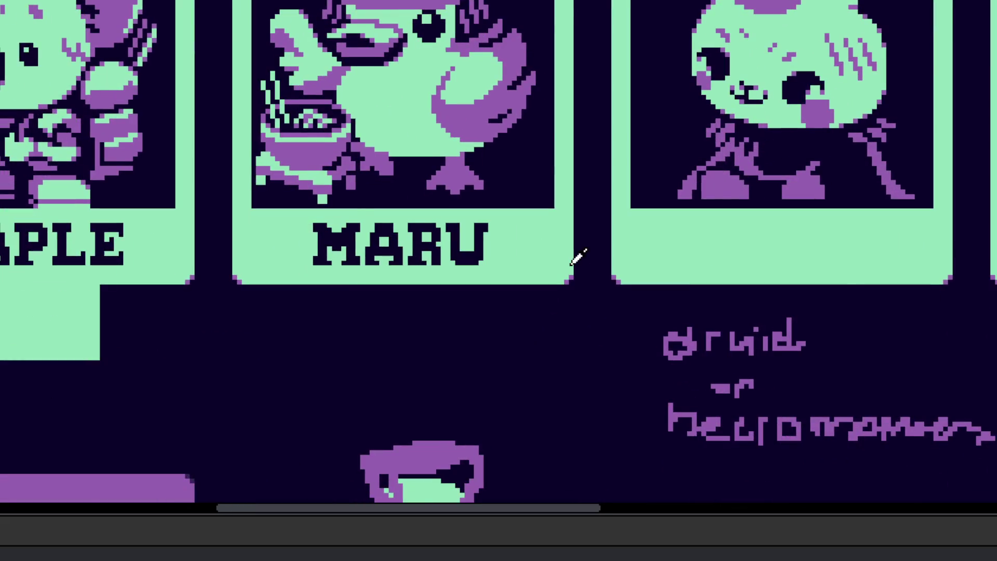
- Select MIMI's name and stats panel, undoing an accidental move onto MERLIN and MAPLE
{"action": "scroll", "coordinate": [574, 258], "scroll_direction": "down", "scroll_amount": 3}
{"action": "scroll", "coordinate": [351, 272], "scroll_direction": "up", "scroll_amount": 2}
{"action": "scroll", "coordinate": [398, 292], "scroll_direction": "up", "scroll_amount": 1}
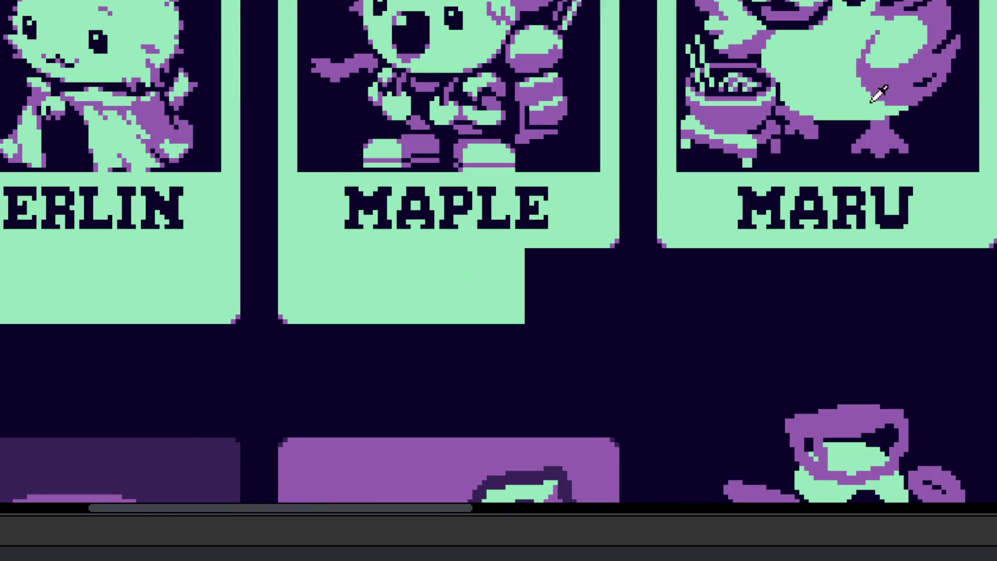
{"action": "scroll", "coordinate": [429, 196], "scroll_direction": "left", "scroll_amount": 5}
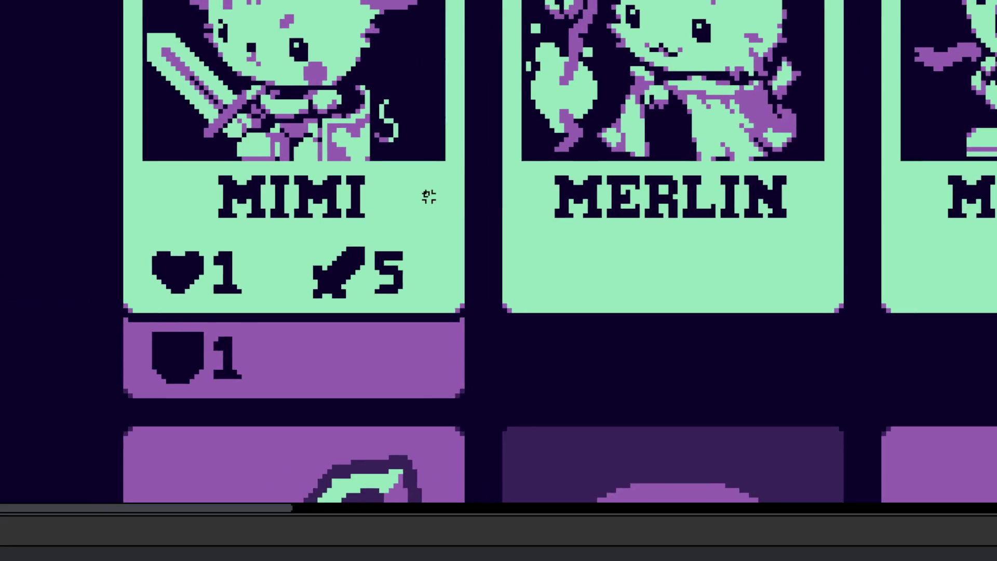
{"action": "left_click_drag", "start_coordinate": [447, 161], "coordinate": [67, 313]}
{"action": "left_click_drag", "start_coordinate": [461, 291], "coordinate": [525, 291]}
{"action": "left_click_drag", "start_coordinate": [335, 317], "coordinate": [708, 309]}
{"action": "scroll", "coordinate": [679, 278], "scroll_direction": "up", "scroll_amount": 1}
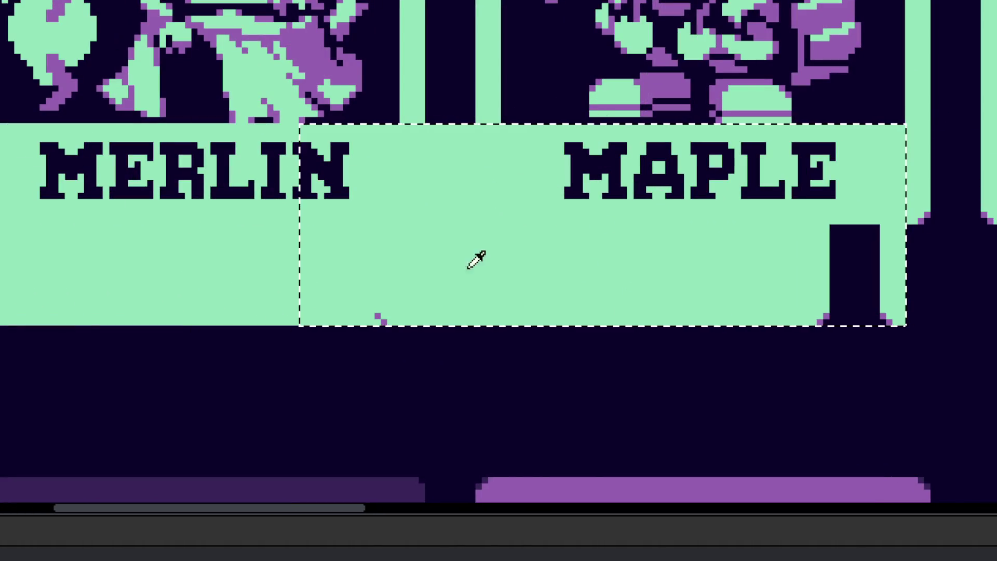
{"action": "key", "text": "ctrl+z"}
- Paste a copy of the nameplate panel and line it up under the bunny card
{"action": "scroll", "coordinate": [229, 298], "scroll_direction": "down", "scroll_amount": 1}
{"action": "scroll", "coordinate": [239, 304], "scroll_direction": "down", "scroll_amount": 1}
{"action": "key", "text": "ctrl+v"}
{"action": "mouse_move", "coordinate": [204, 271]}
{"action": "left_mouse_down"}
{"action": "mouse_move", "coordinate": [549, 291]}
{"action": "mouse_move", "coordinate": [238, 330]}
{"action": "mouse_move", "coordinate": [487, 344]}
{"action": "left_mouse_up"}
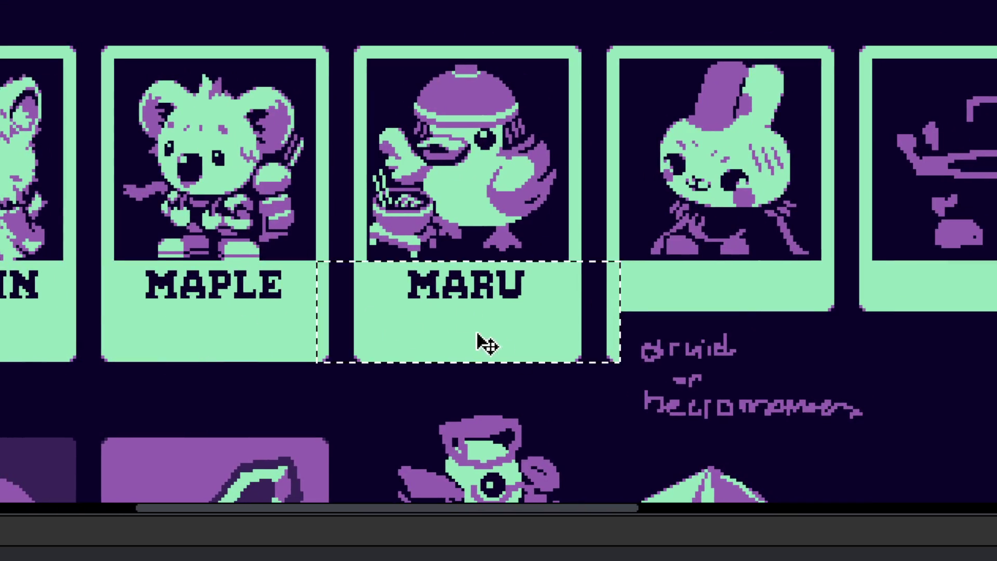
{"action": "scroll", "coordinate": [486, 345], "scroll_direction": "right", "scroll_amount": 3}
{"action": "left_click_drag", "start_coordinate": [349, 334], "coordinate": [508, 350]}
{"action": "scroll", "coordinate": [507, 350], "scroll_direction": "right", "scroll_amount": 3}
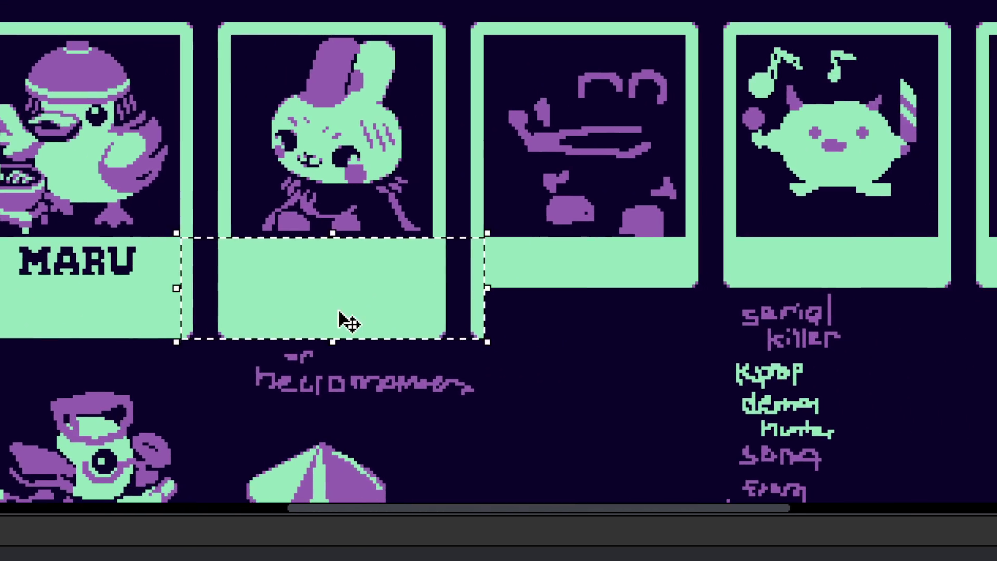
{"action": "left_click_drag", "start_coordinate": [347, 322], "coordinate": [574, 334]}
- Move the druid-or-necromancer note further right and down
{"action": "scroll", "coordinate": [572, 416], "scroll_direction": "down", "scroll_amount": 3}
{"action": "scroll", "coordinate": [574, 335], "scroll_direction": "up", "scroll_amount": 3}
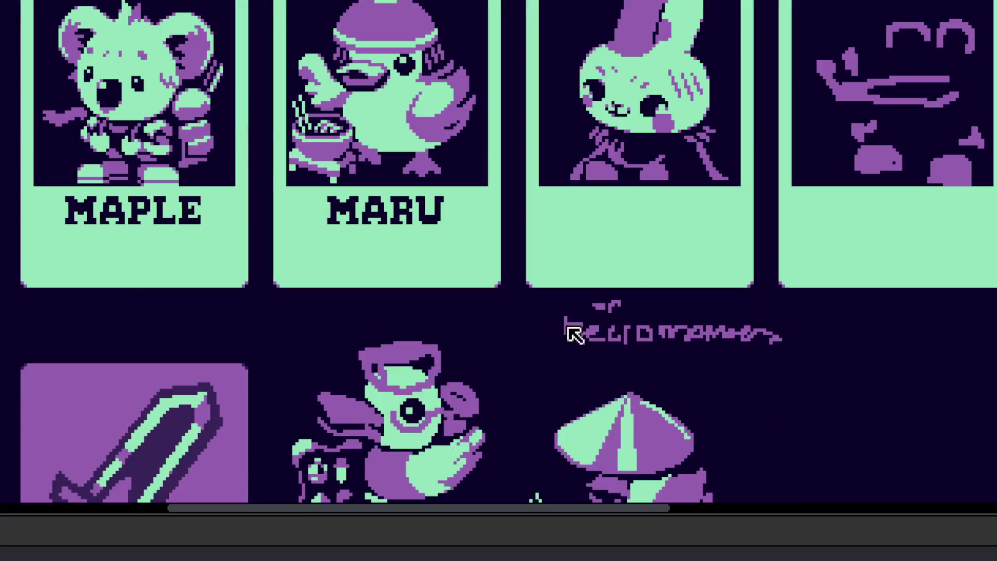
{"action": "scroll", "coordinate": [592, 327], "scroll_direction": "up", "scroll_amount": 2}
{"action": "scroll", "coordinate": [591, 310], "scroll_direction": "up", "scroll_amount": 1}
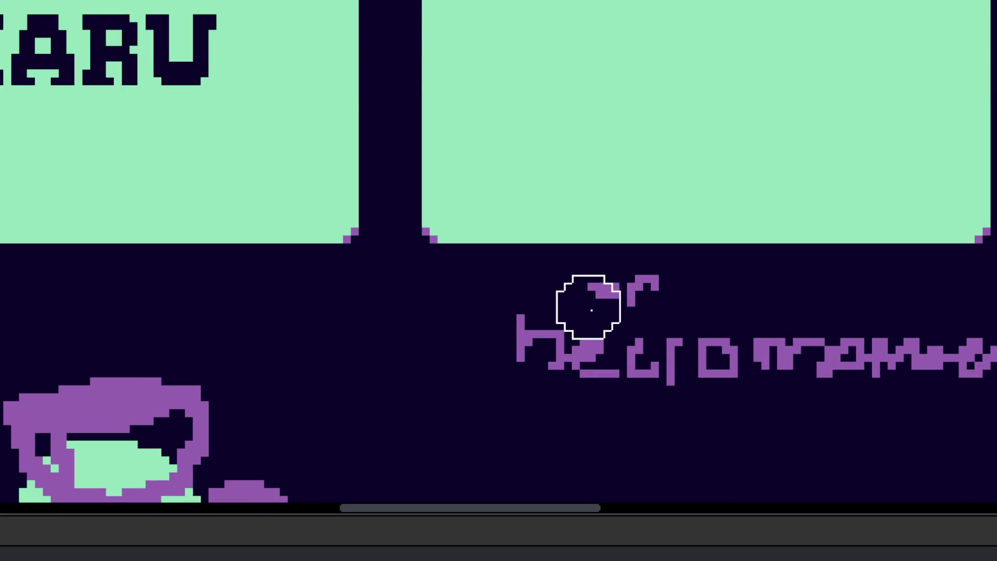
{"action": "scroll", "coordinate": [591, 310], "scroll_direction": "down", "scroll_amount": 2}
{"action": "left_click_drag", "start_coordinate": [496, 149], "coordinate": [890, 305]}
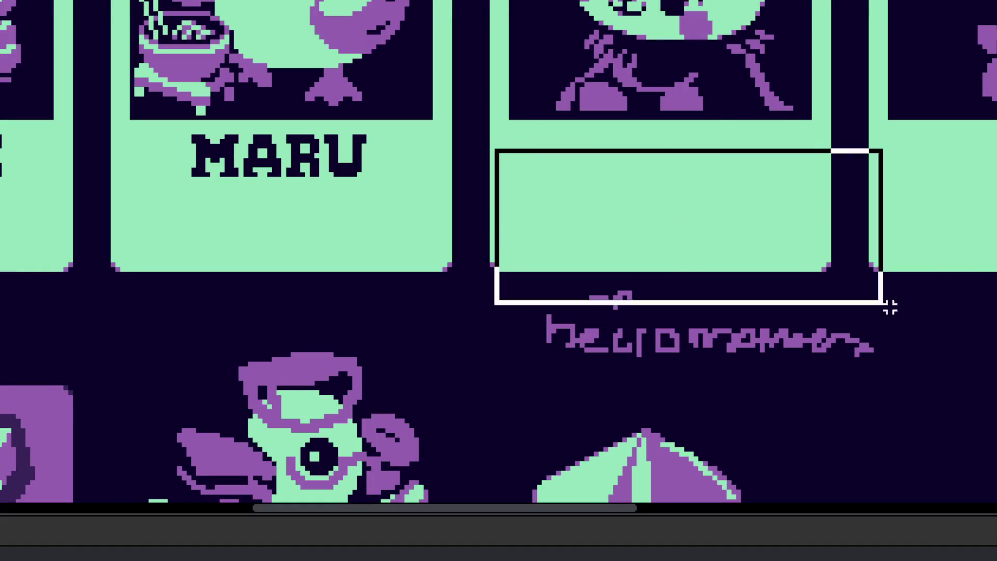
{"action": "left_click_drag", "start_coordinate": [575, 279], "coordinate": [716, 356]}
{"action": "scroll", "coordinate": [530, 325], "scroll_direction": "down", "scroll_amount": 1}
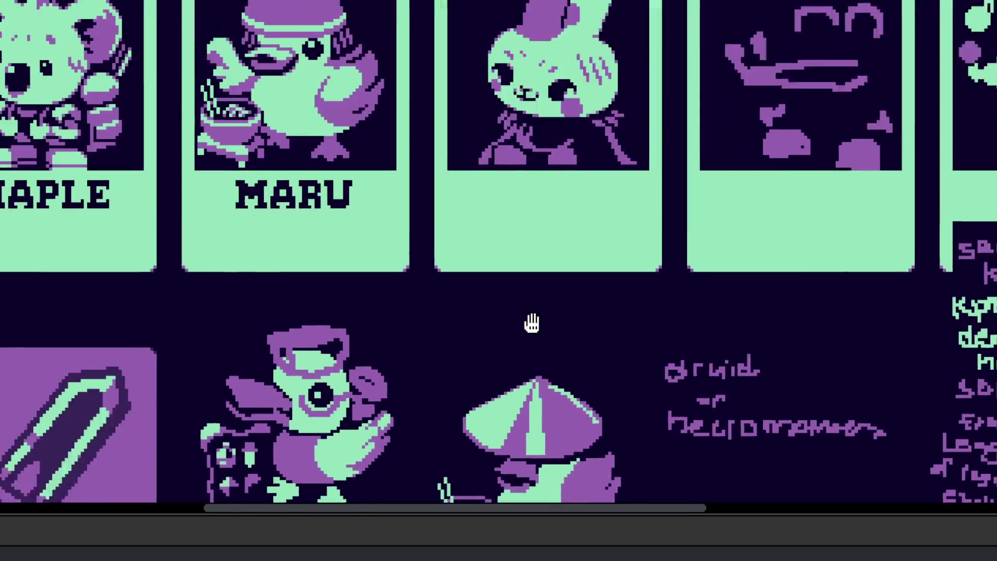
{"action": "scroll", "coordinate": [363, 286], "scroll_direction": "down", "scroll_amount": 1}
{"action": "scroll", "coordinate": [516, 338], "scroll_direction": "down", "scroll_amount": 1}
{"action": "scroll", "coordinate": [517, 342], "scroll_direction": "down", "scroll_amount": 1}
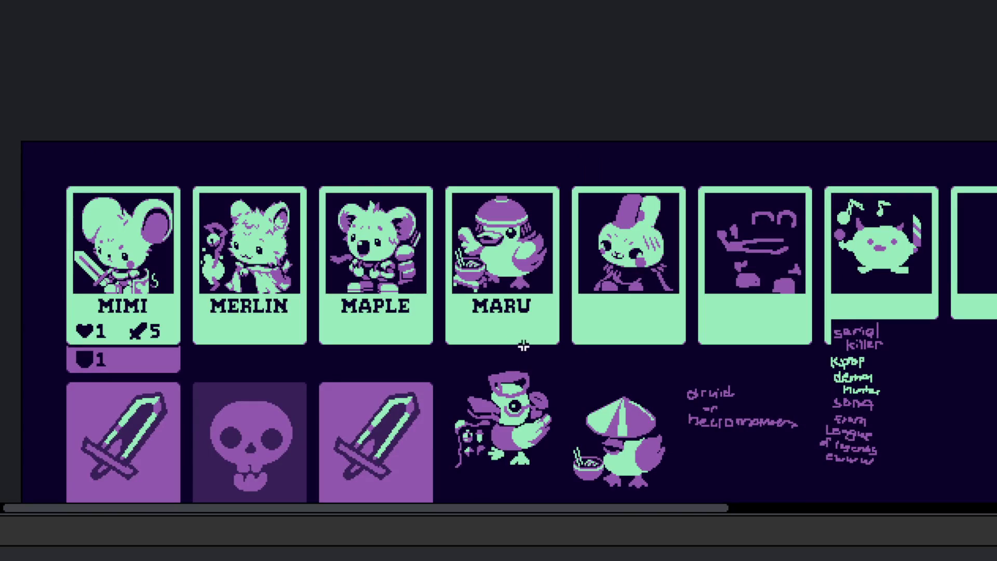